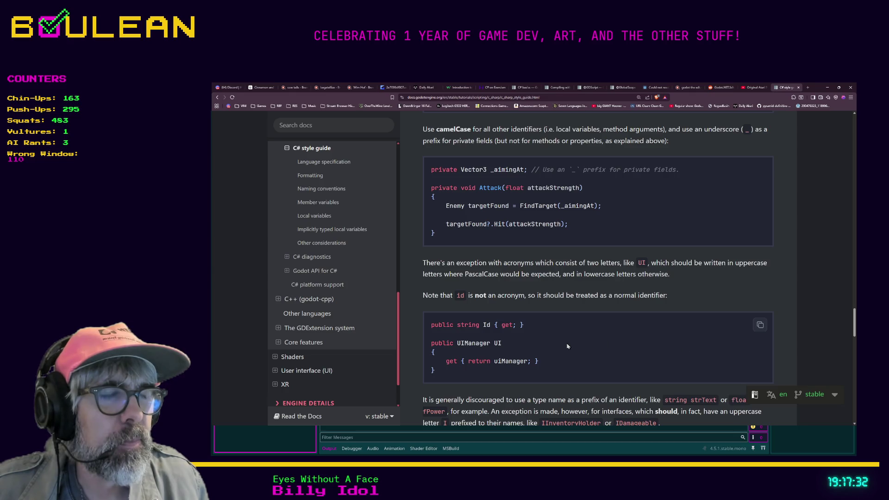
- Read the documentation page, highlighting the Enemy targetFound example and the camelCase properties rule
{"action": "scroll", "coordinate": [486, 342], "scroll_direction": "down", "scroll_amount": 2}
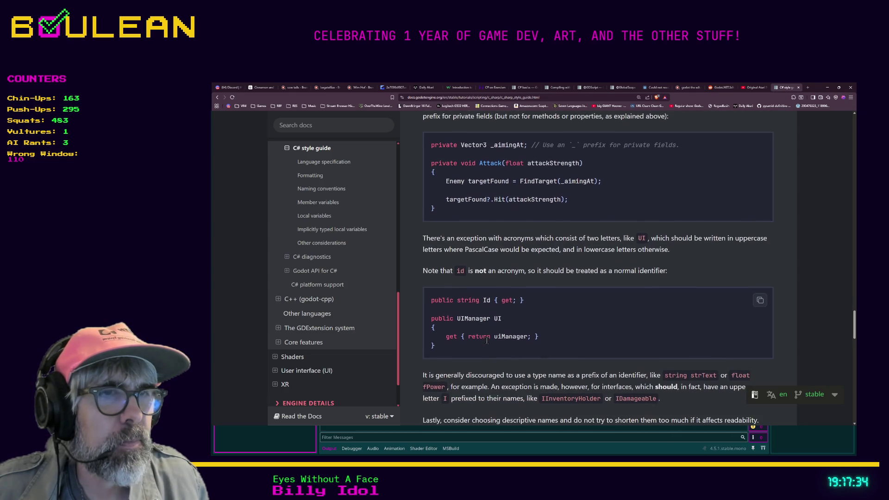
{"action": "scroll", "coordinate": [486, 341], "scroll_direction": "down", "scroll_amount": 1}
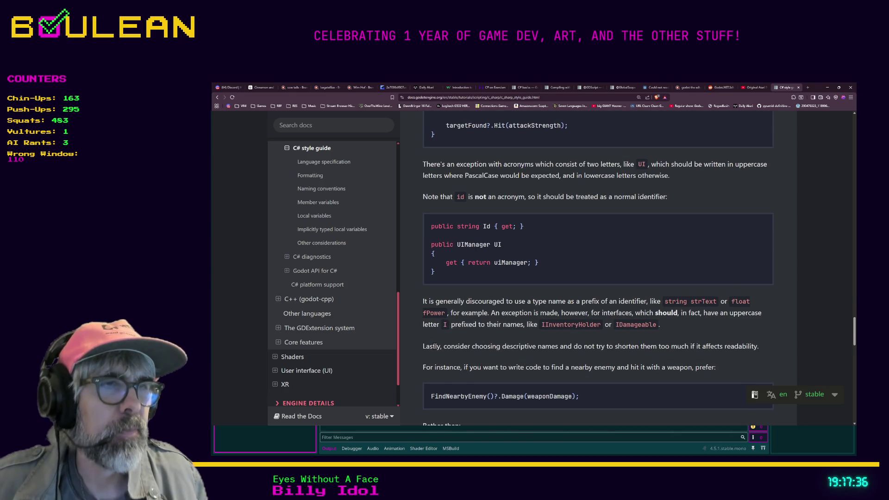
{"action": "scroll", "coordinate": [435, 346], "scroll_direction": "down", "scroll_amount": 1}
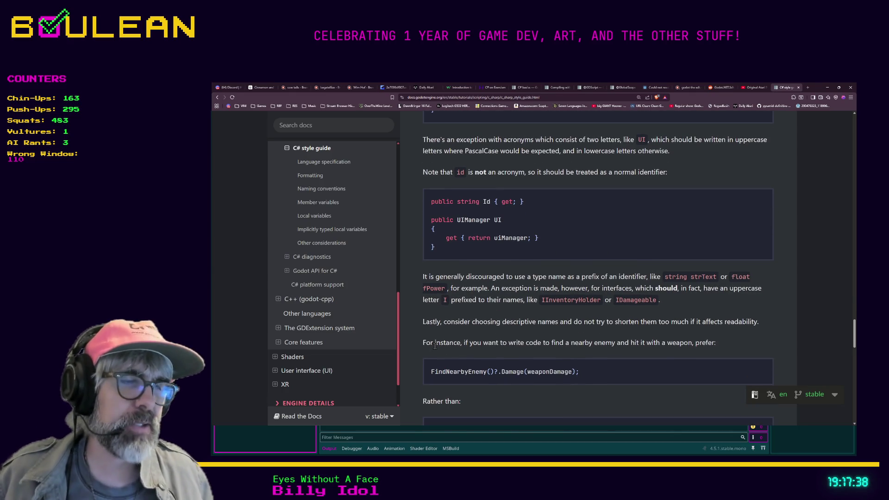
{"action": "scroll", "coordinate": [447, 339], "scroll_direction": "down", "scroll_amount": 1}
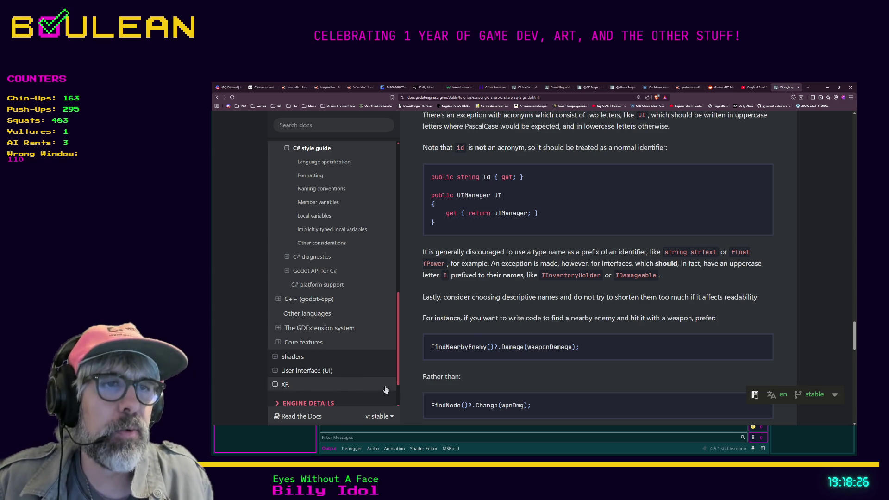
{"action": "scroll", "coordinate": [485, 337], "scroll_direction": "down", "scroll_amount": 2}
{"action": "scroll", "coordinate": [484, 336], "scroll_direction": "up", "scroll_amount": 8}
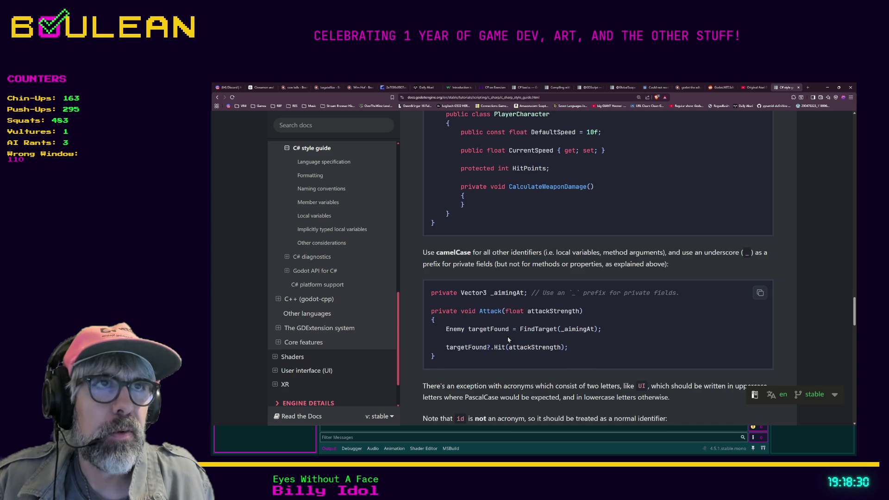
{"action": "scroll", "coordinate": [487, 301], "scroll_direction": "up", "scroll_amount": 2}
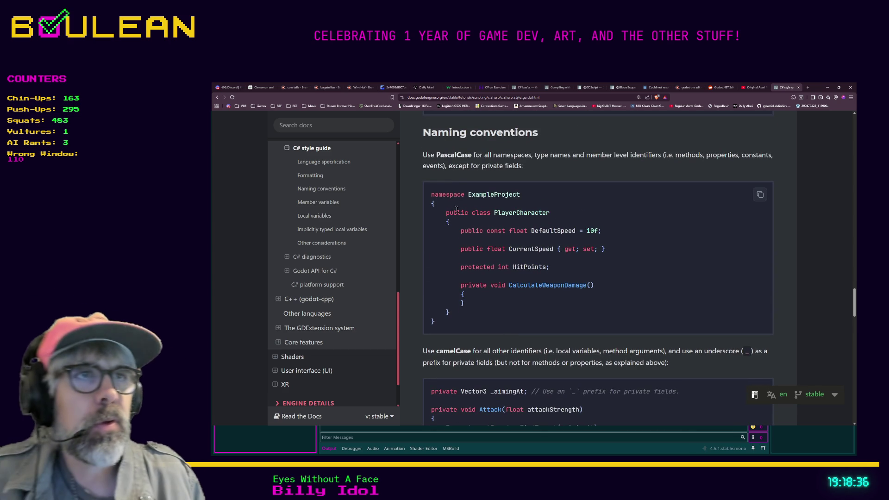
{"action": "scroll", "coordinate": [526, 226], "scroll_direction": "down", "scroll_amount": 1}
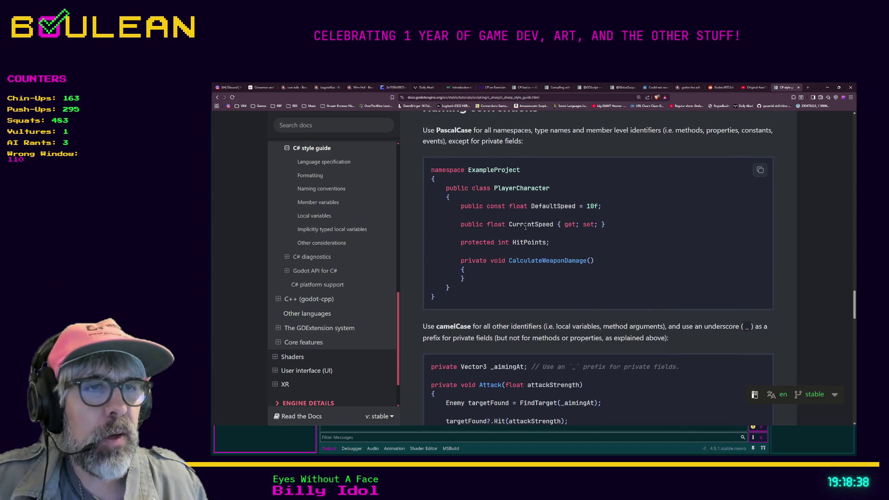
{"action": "scroll", "coordinate": [543, 342], "scroll_direction": "down", "scroll_amount": 1}
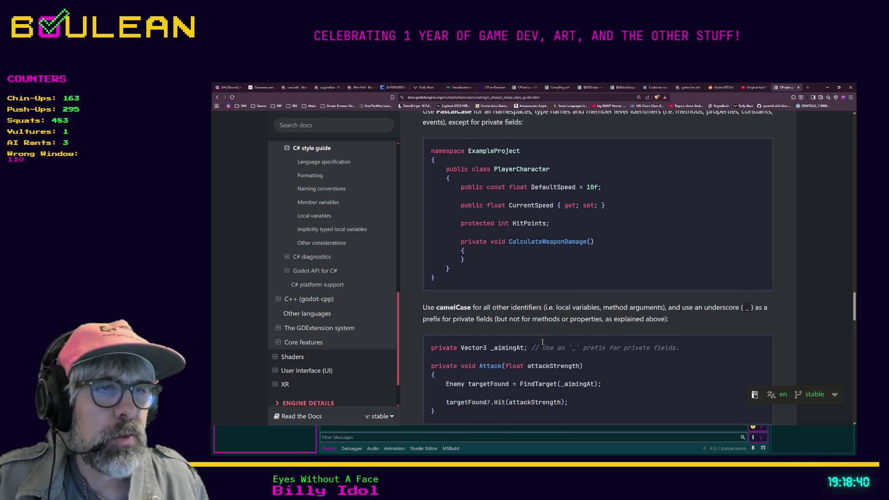
{"action": "scroll", "coordinate": [544, 336], "scroll_direction": "down", "scroll_amount": 2}
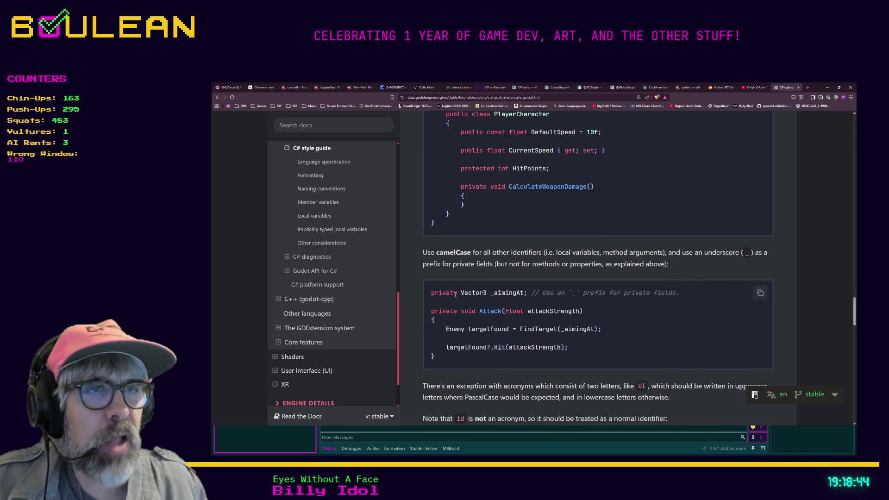
{"action": "triple_click", "coordinate": [445, 332]}
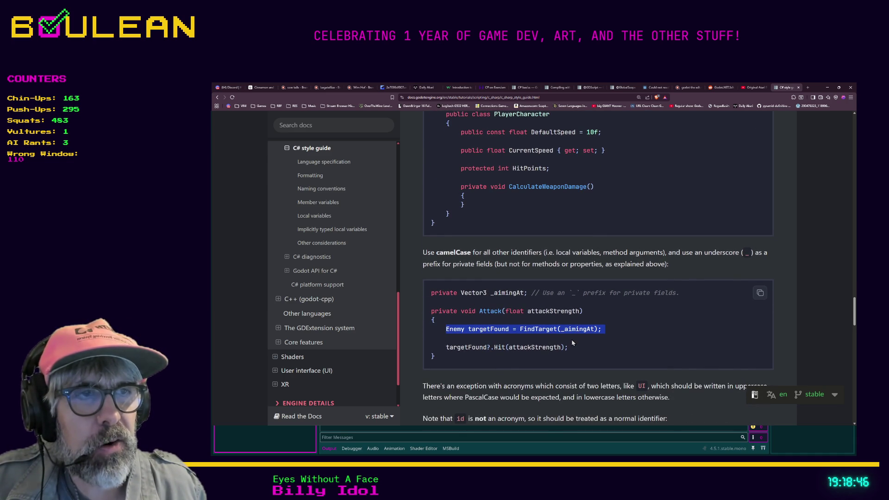
{"action": "left_click_drag", "start_coordinate": [574, 348], "coordinate": [509, 347]}
{"action": "scroll", "coordinate": [554, 322], "scroll_direction": "up", "scroll_amount": 1}
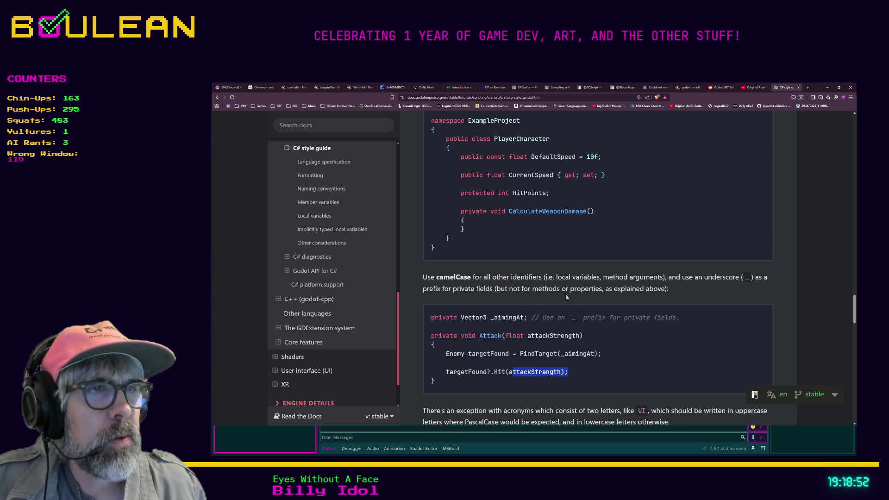
{"action": "left_click_drag", "start_coordinate": [569, 290], "coordinate": [603, 290]}
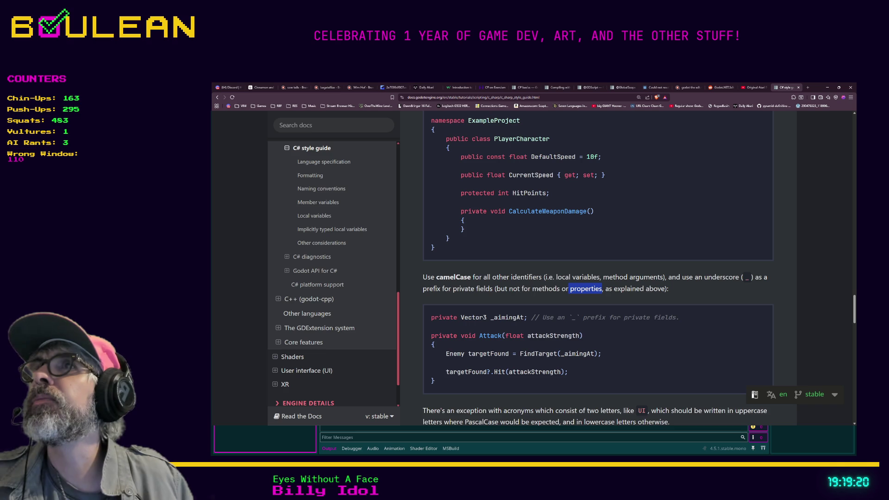
{"action": "key", "text": "alt+Tab"}
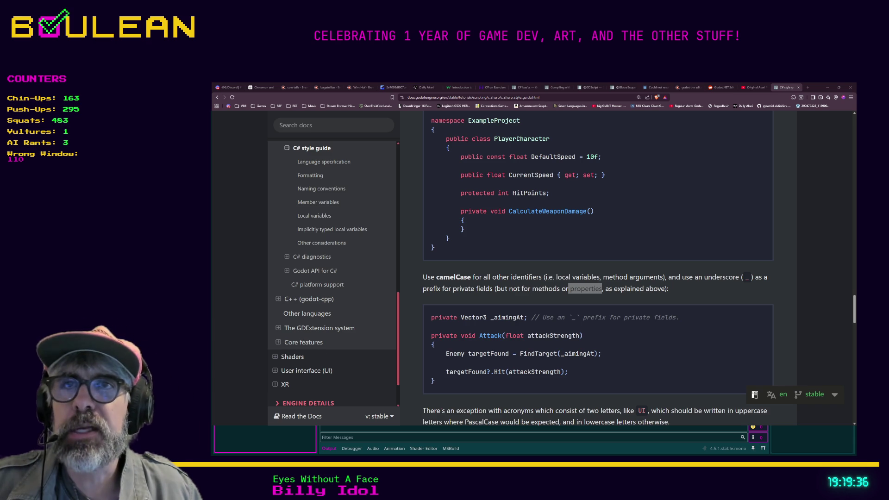
{"action": "key", "text": "alt+Tab"}
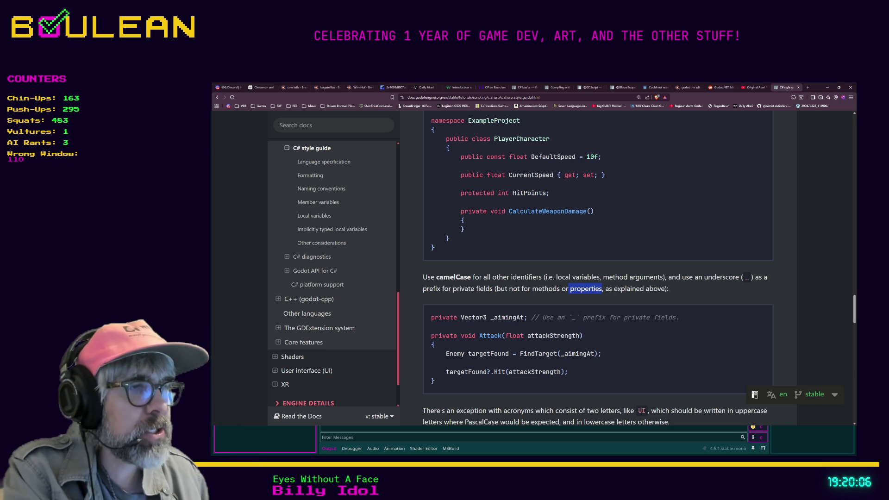
- Hide the docs browser and stop the running HelloWorld project in Godot
{"action": "left_click", "coordinate": [827, 87]}
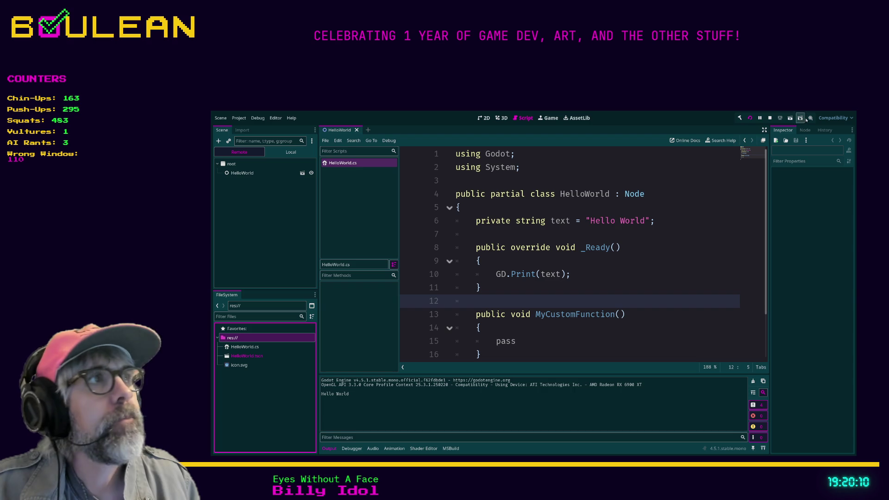
{"action": "left_click", "coordinate": [770, 119]}
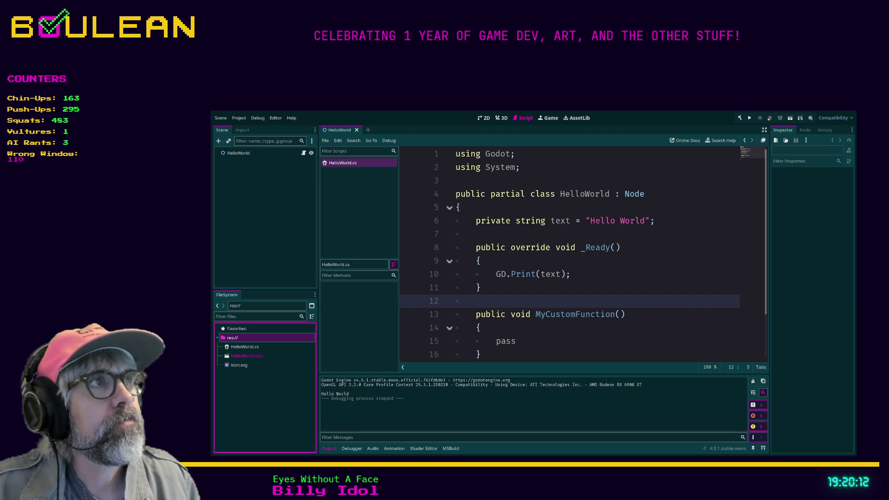
{"action": "left_click", "coordinate": [533, 233]}
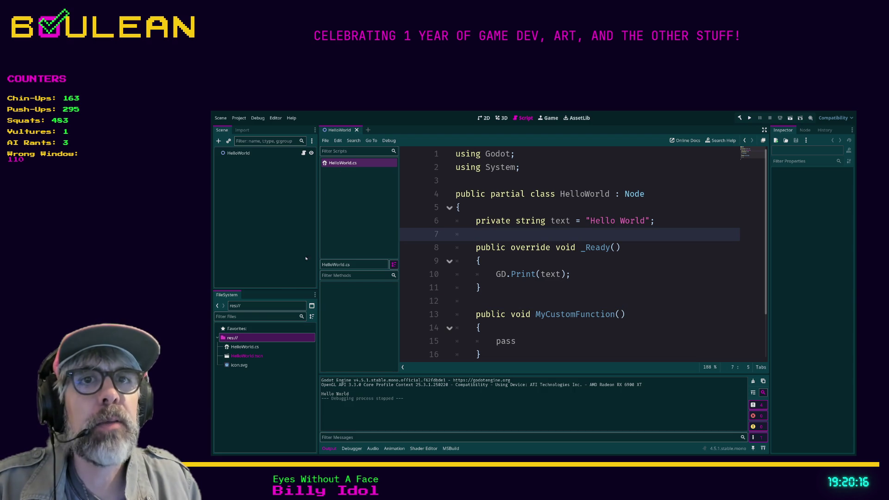
{"action": "left_click", "coordinate": [269, 349]}
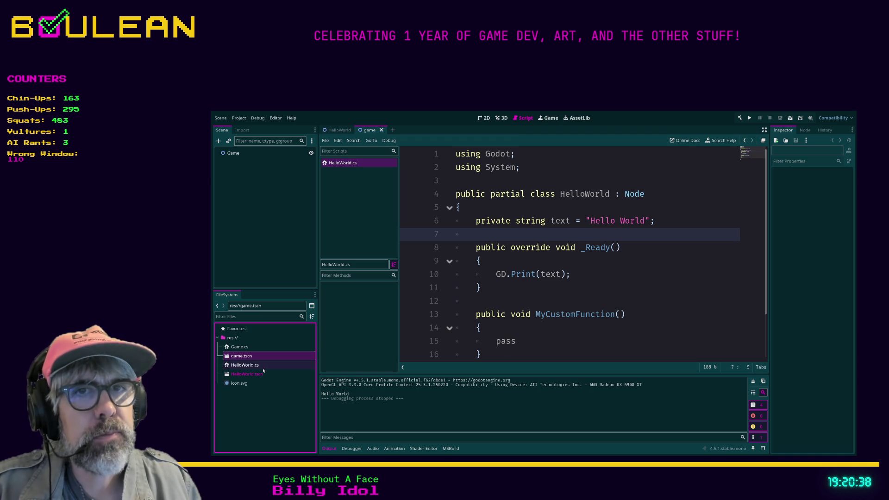
- Select the Game root node and place the caret on the Game class name in Game.cs
{"action": "left_click", "coordinate": [236, 154]}
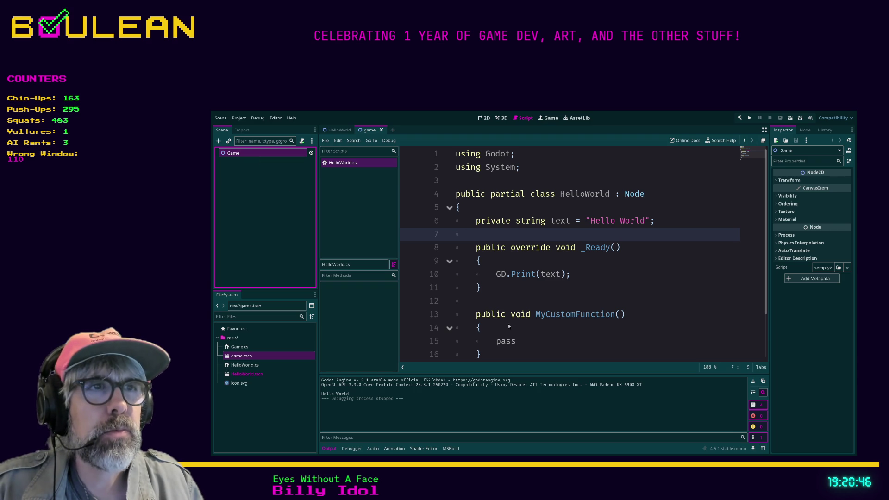
{"action": "left_click", "coordinate": [492, 178]}
{"action": "left_click", "coordinate": [567, 214]}
{"action": "key", "text": "Up"}
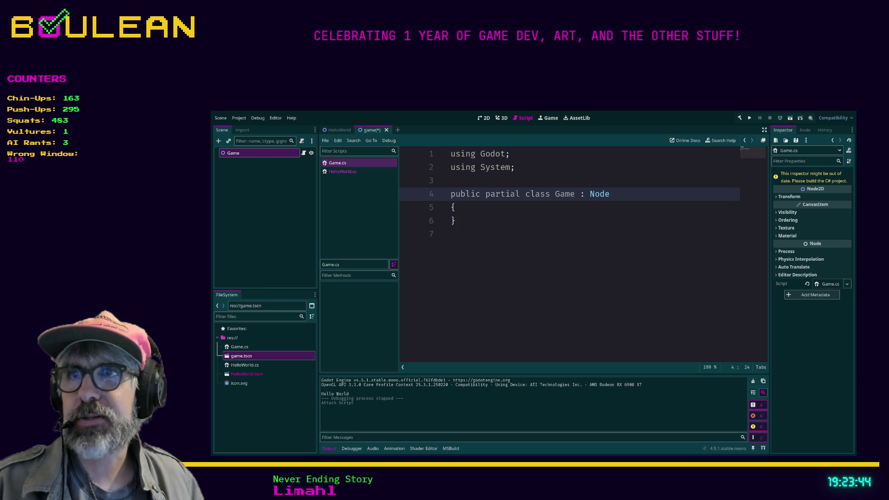
- Add 'public override void _Ready()' with an opening brace and empty body inside the Game class
{"action": "left_click", "coordinate": [497, 219]}
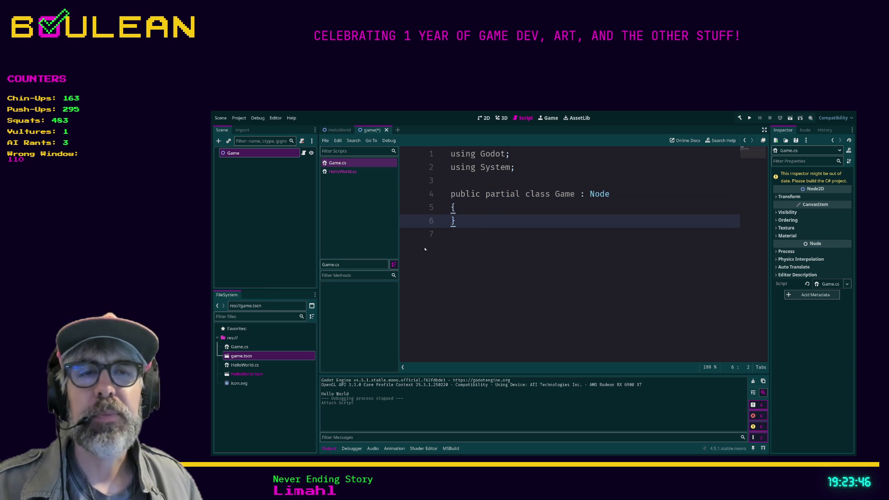
{"action": "left_click", "coordinate": [482, 208]}
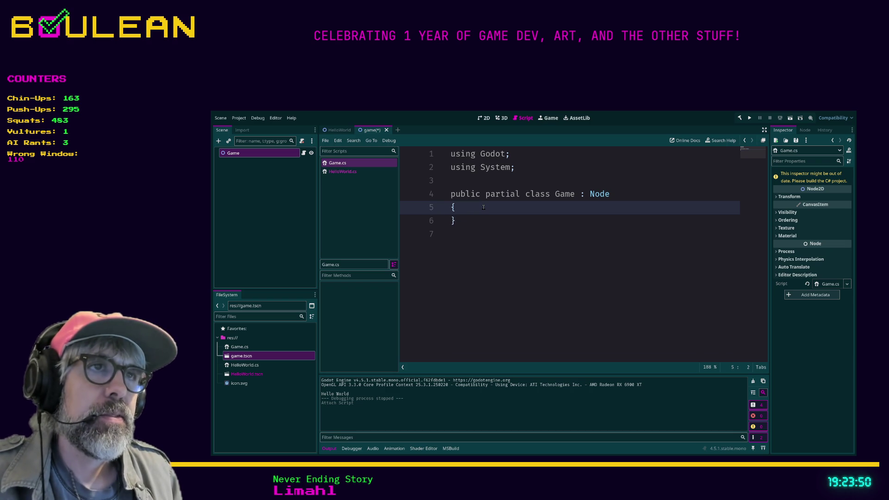
{"action": "key", "text": "Return"}
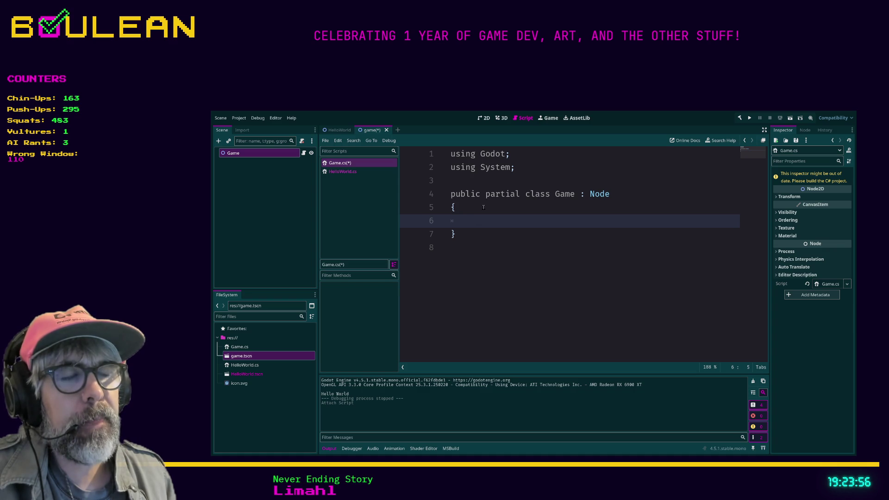
{"action": "type", "text": "p"}
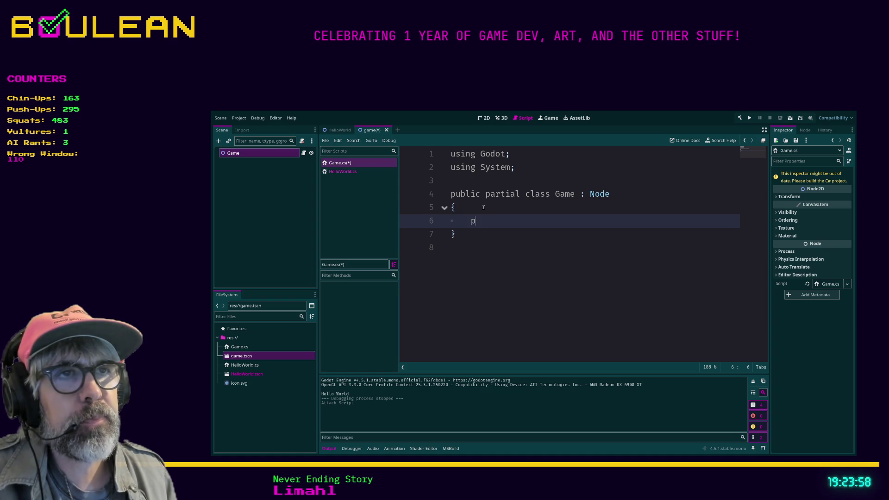
{"action": "type", "text": "ublic o"}
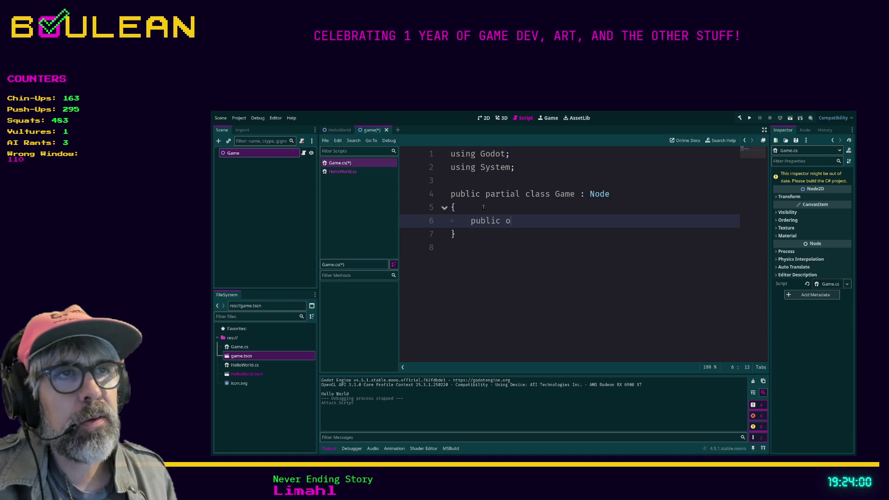
{"action": "type", "text": "verride"}
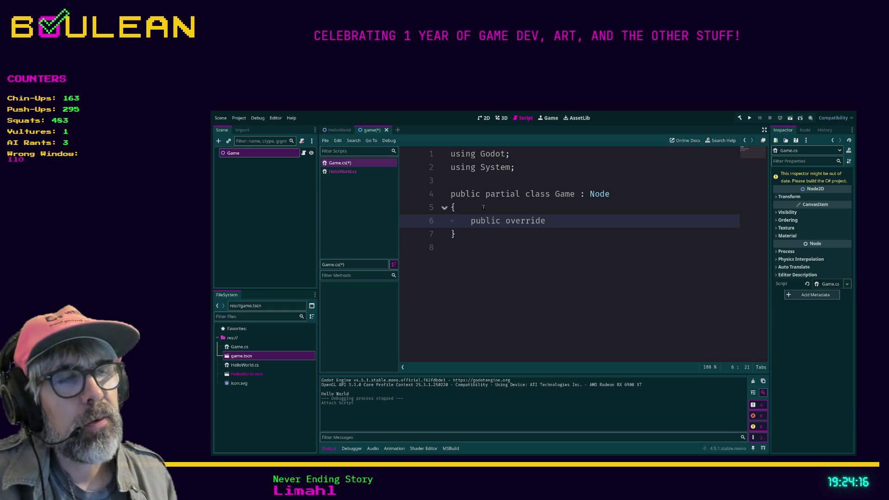
{"action": "type", "text": "void"}
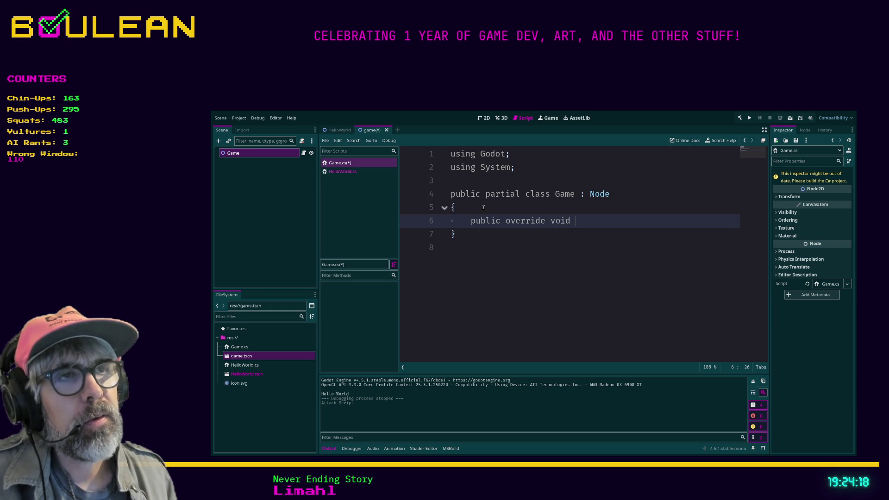
{"action": "type", "text": "_rea"}
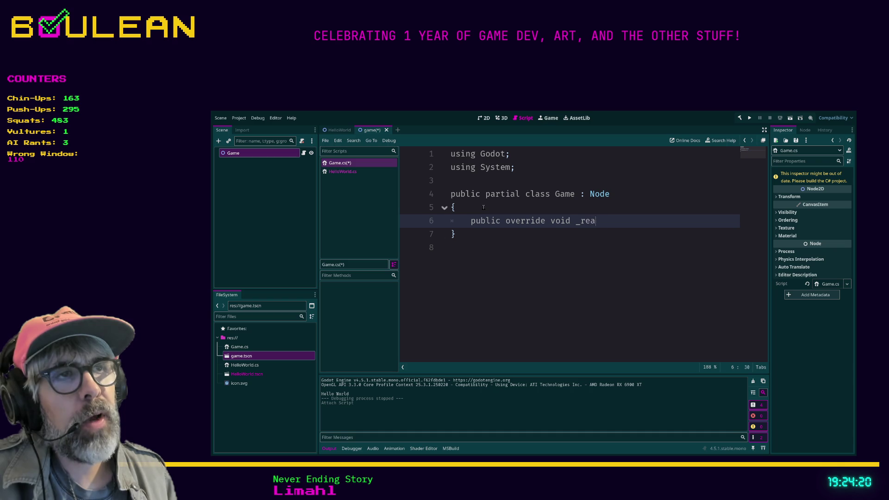
{"action": "key", "text": "BackSpace"}
{"action": "key", "text": "BackSpace"}
{"action": "key", "text": "BackSpace"}
{"action": "type", "text": "Read"}
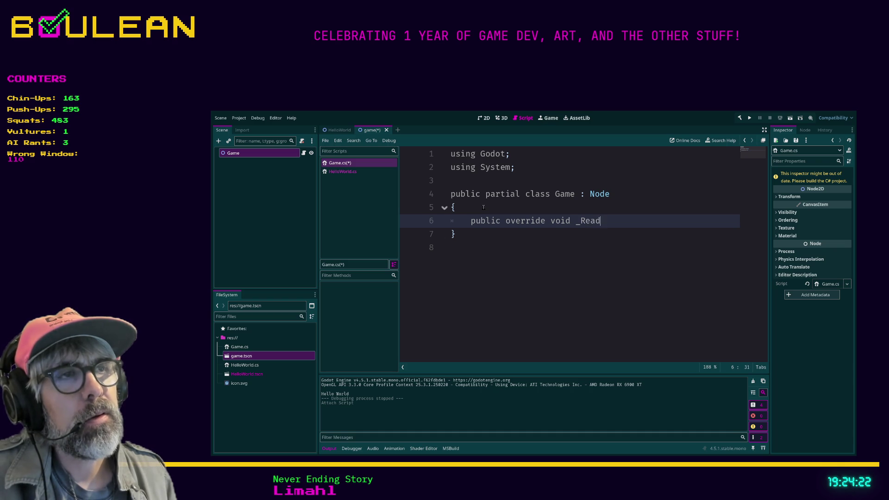
{"action": "type", "text": "y()"}
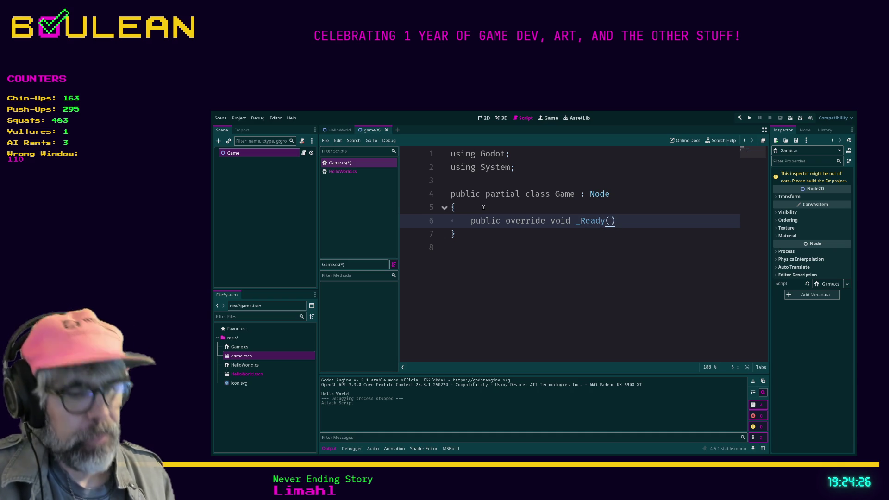
{"action": "key", "text": "Return"}
{"action": "type", "text": "{"}
{"action": "key", "text": "Return"}
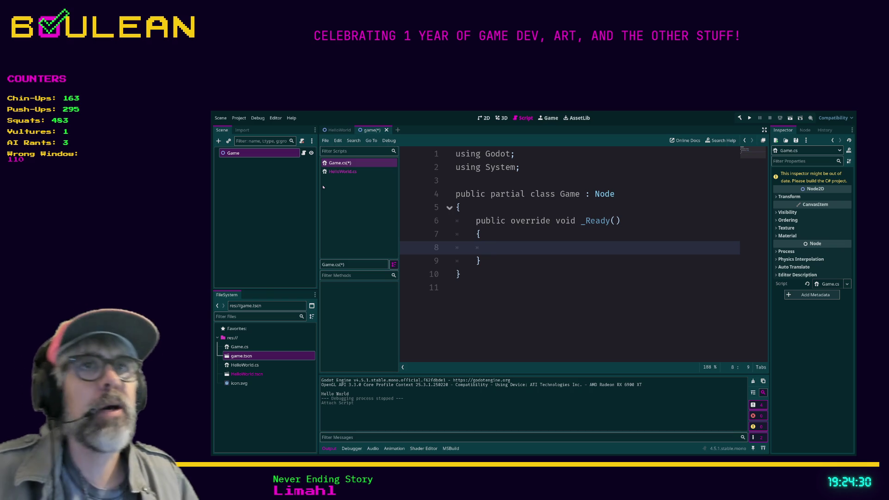
{"action": "left_click", "coordinate": [342, 171]}
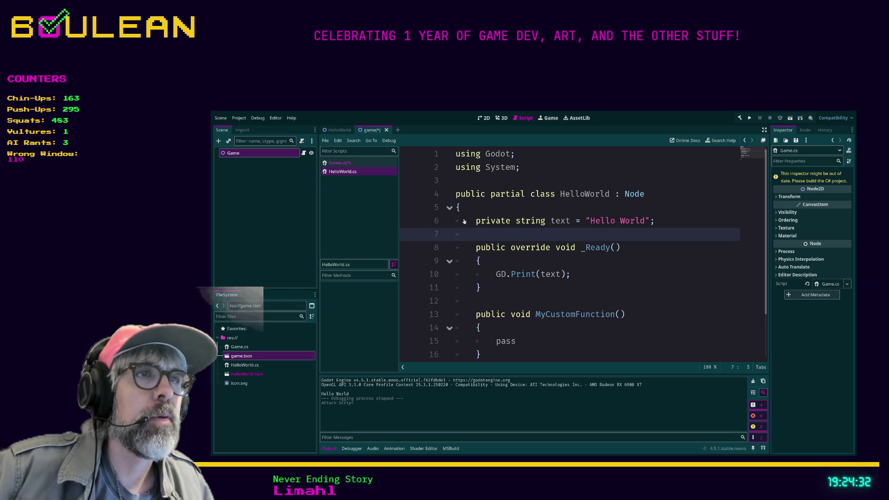
{"action": "left_click_drag", "start_coordinate": [630, 248], "coordinate": [474, 251]}
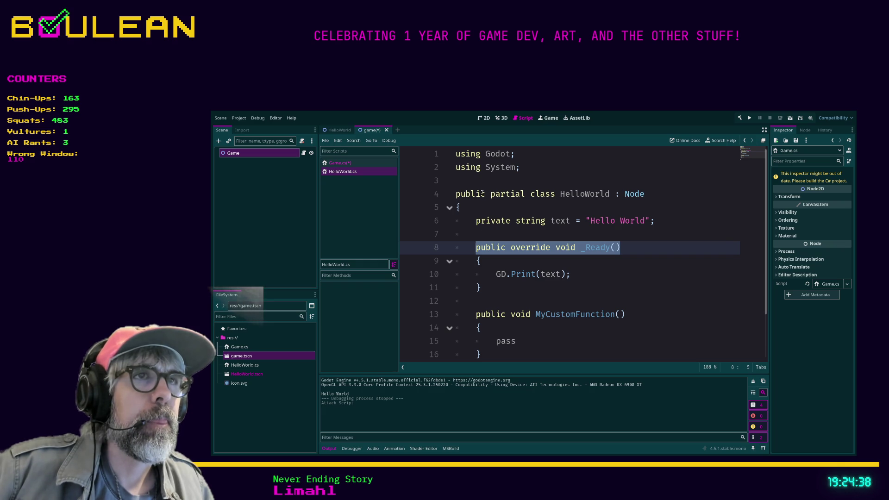
{"action": "left_click", "coordinate": [340, 163]}
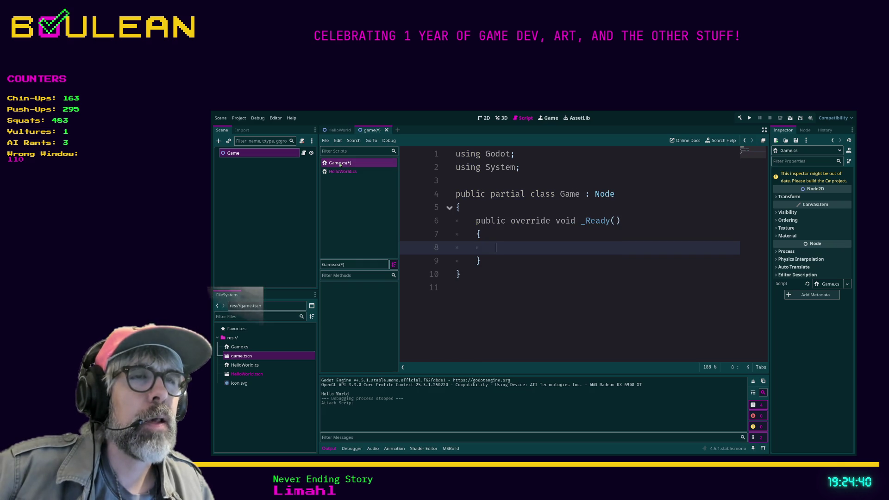
{"action": "left_click", "coordinate": [342, 172]}
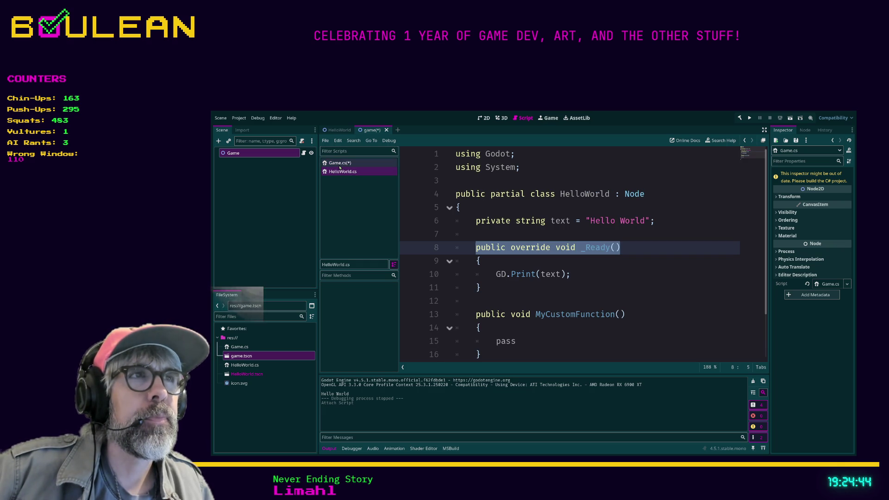
{"action": "left_click", "coordinate": [340, 164]}
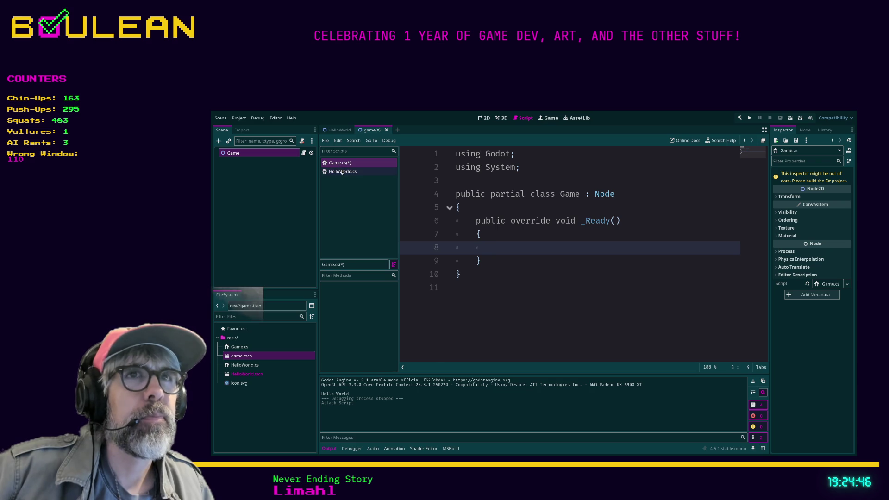
{"action": "left_click", "coordinate": [341, 172]}
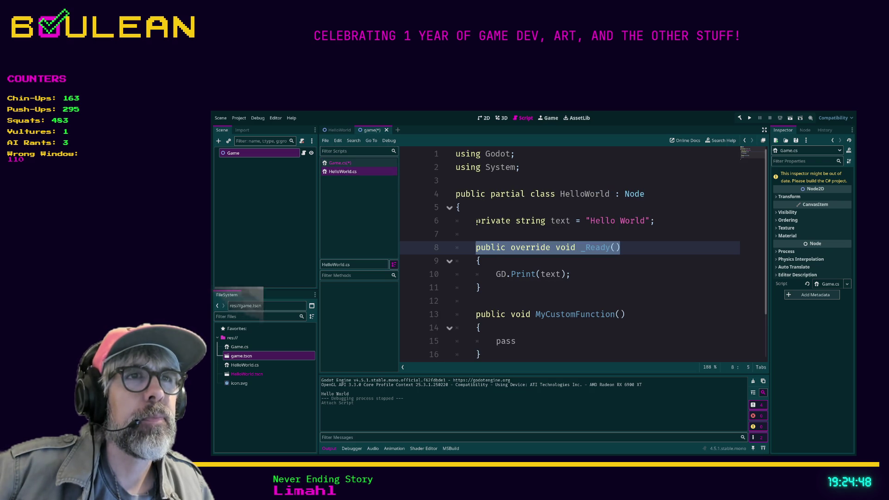
{"action": "scroll", "coordinate": [508, 212], "scroll_direction": "down", "scroll_amount": 1}
{"action": "scroll", "coordinate": [507, 212], "scroll_direction": "up", "scroll_amount": 1}
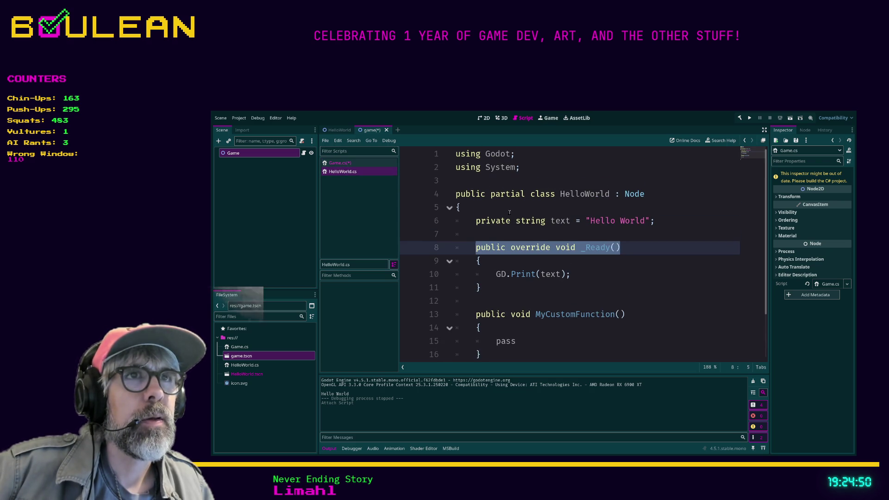
{"action": "left_click", "coordinate": [343, 164]}
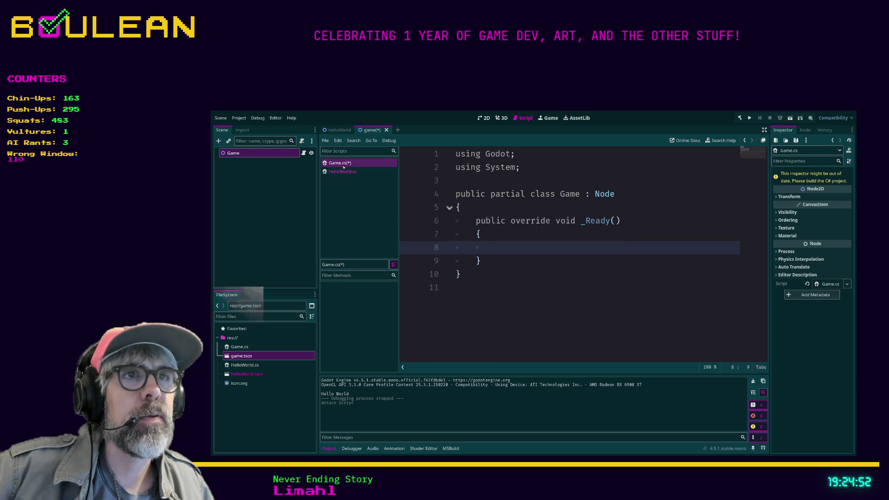
{"action": "left_click", "coordinate": [459, 213]}
{"action": "left_click", "coordinate": [467, 220]}
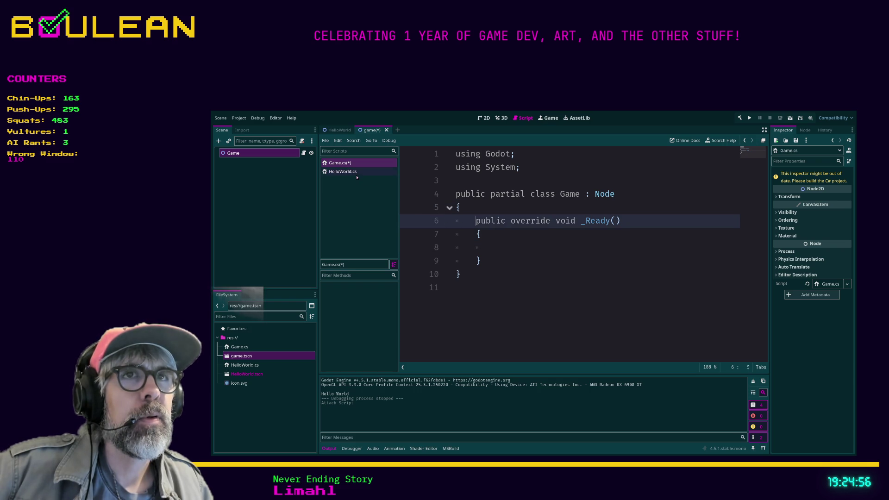
{"action": "left_click", "coordinate": [343, 172]}
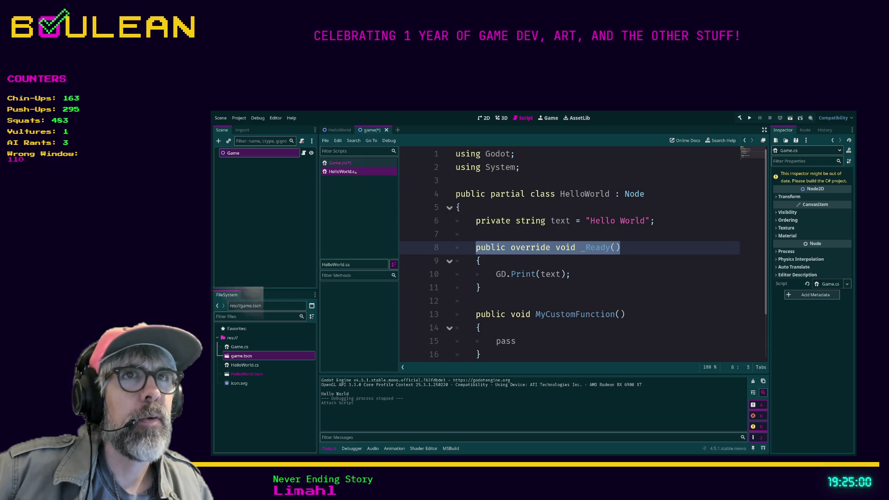
{"action": "key", "text": "Up"}
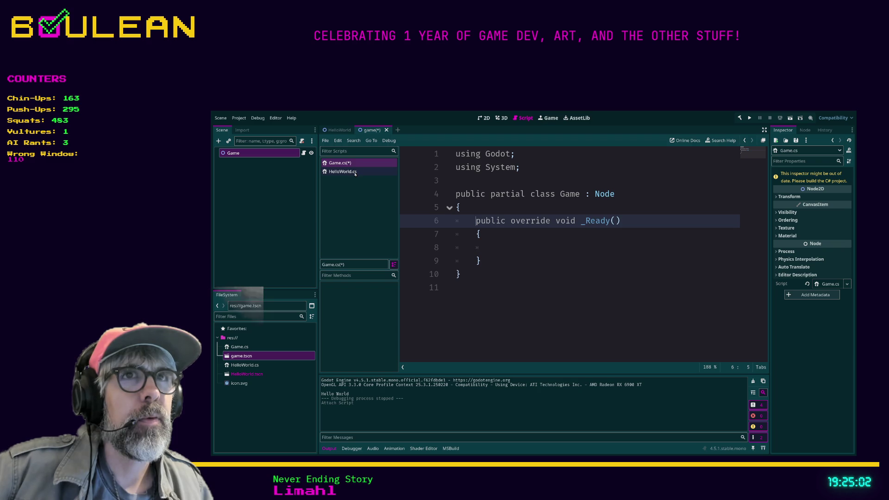
{"action": "left_click", "coordinate": [355, 170]}
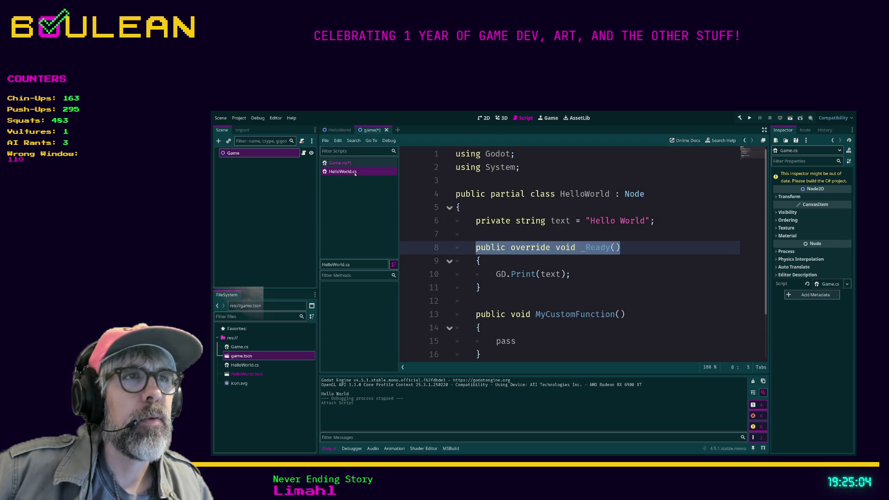
{"action": "left_click", "coordinate": [353, 165]}
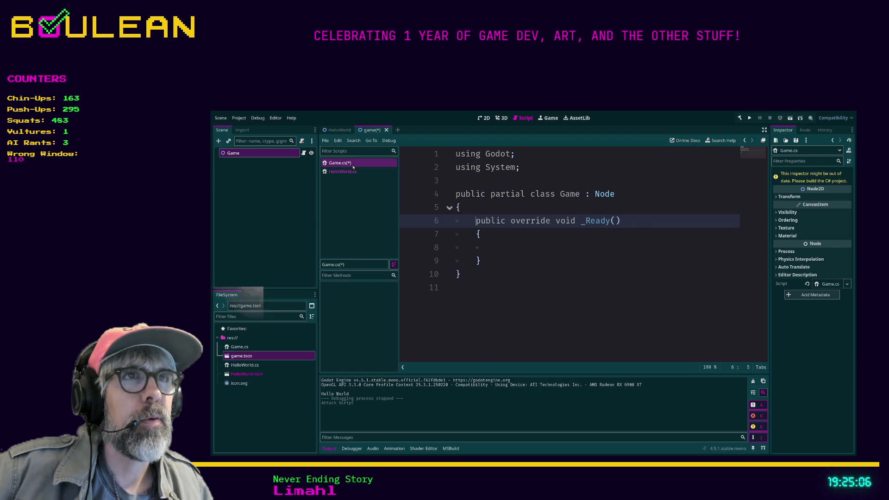
{"action": "left_click", "coordinate": [526, 265]}
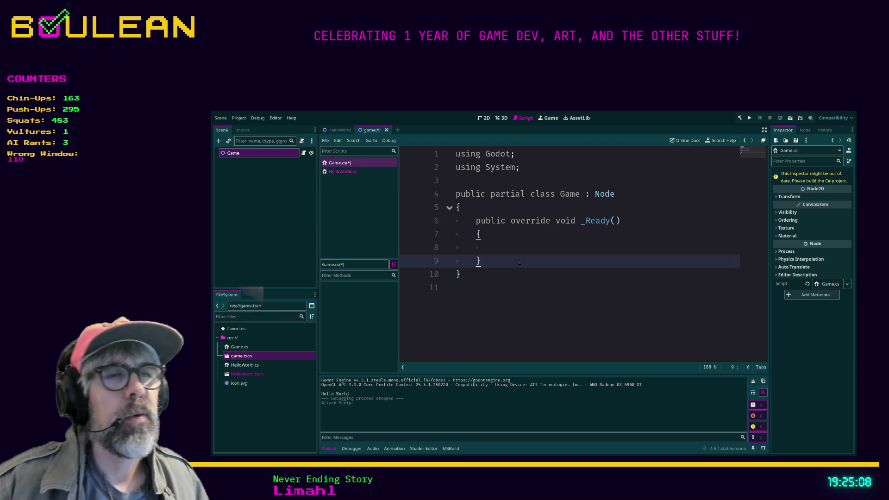
{"action": "left_click", "coordinate": [495, 247]}
{"action": "left_click", "coordinate": [340, 172]}
{"action": "scroll", "coordinate": [473, 208], "scroll_direction": "down", "scroll_amount": 2}
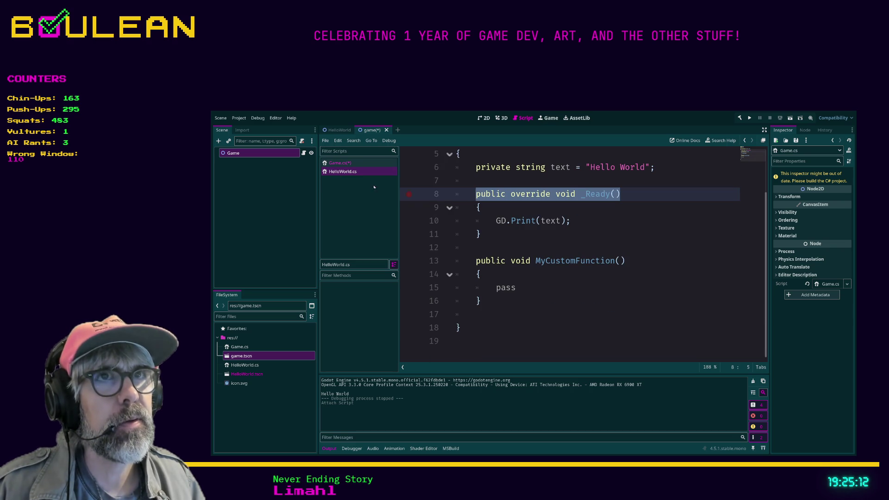
{"action": "left_click", "coordinate": [340, 162]}
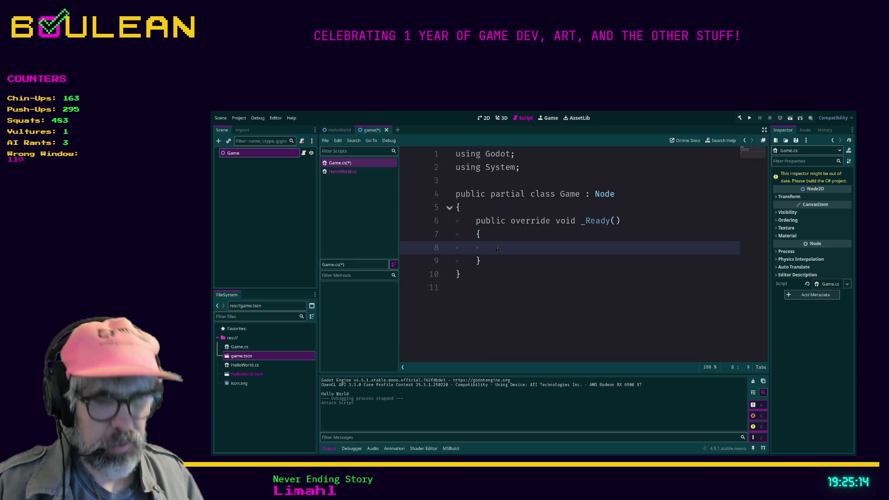
- Type GD.Print("test") into _Ready() and save Game.cs
{"action": "type", "text": "G"}
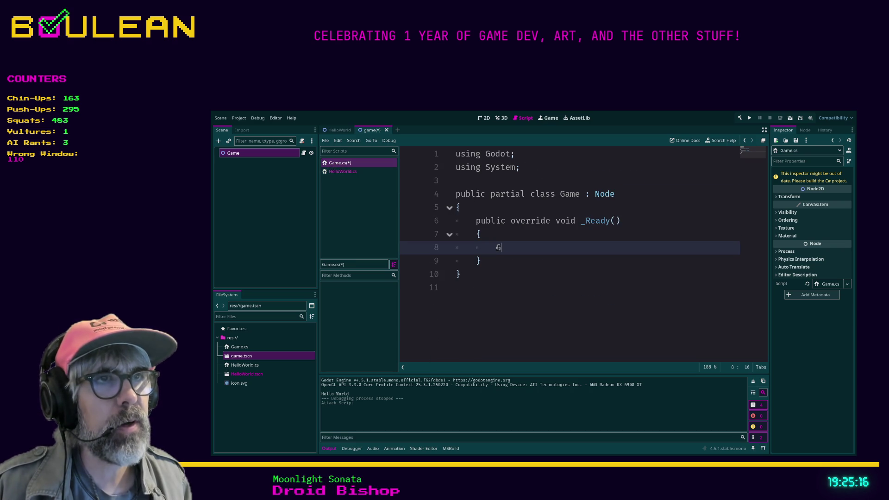
{"action": "type", "text": "D.Pri"}
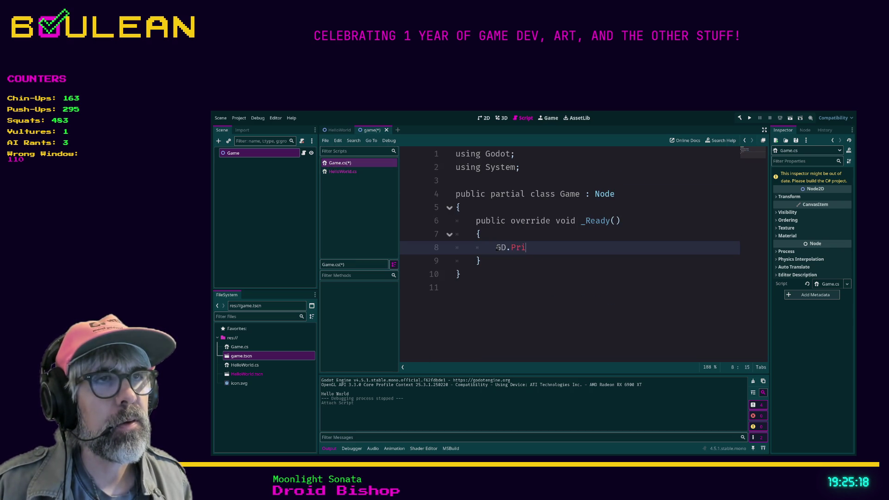
{"action": "type", "text": "nt(\"test"}
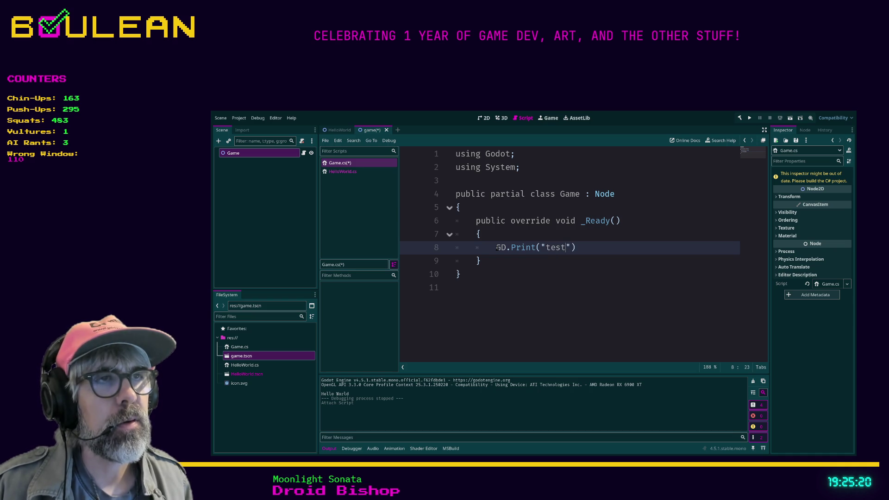
{"action": "key", "text": "Down"}
{"action": "key", "text": "ctrl+s"}
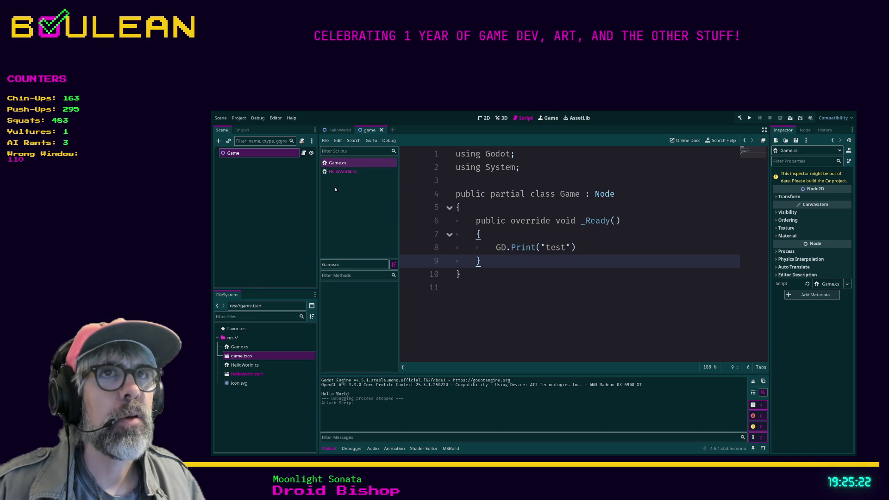
- Switch between HelloWorld.cs and Game.cs to compare them, then build the project
{"action": "left_click", "coordinate": [342, 171]}
{"action": "scroll", "coordinate": [420, 219], "scroll_direction": "up", "scroll_amount": 2}
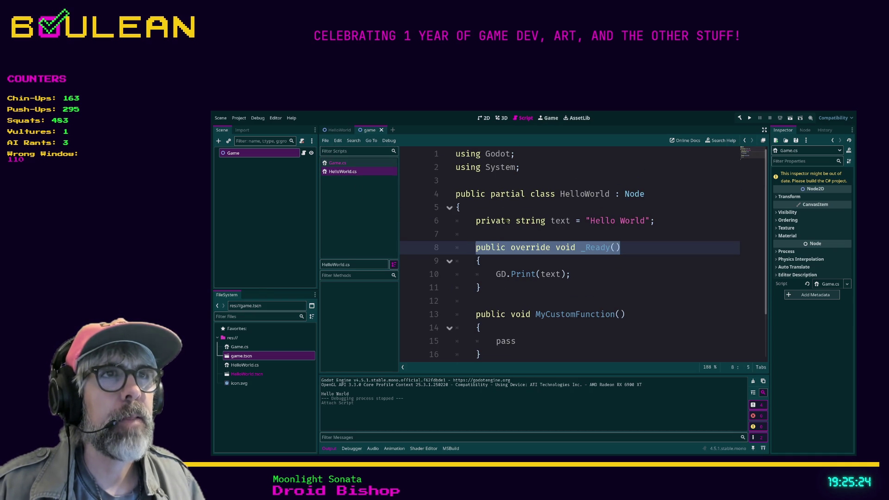
{"action": "left_click", "coordinate": [345, 164]}
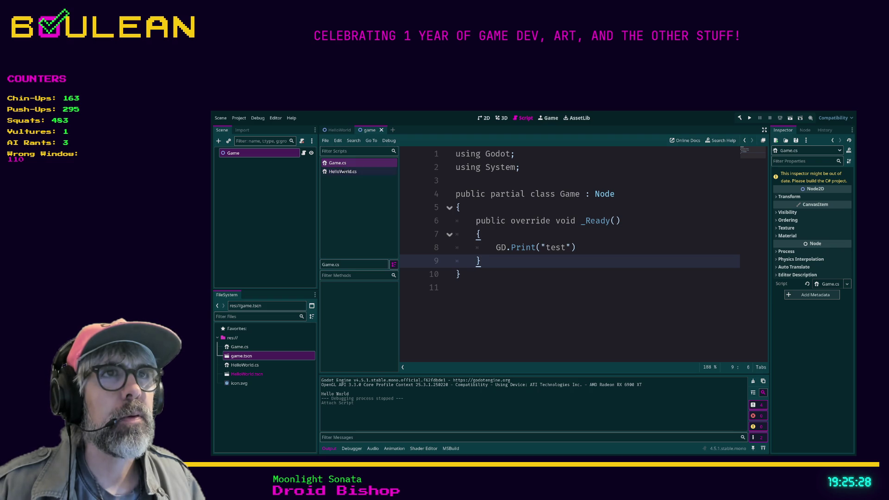
{"action": "left_click", "coordinate": [343, 172]}
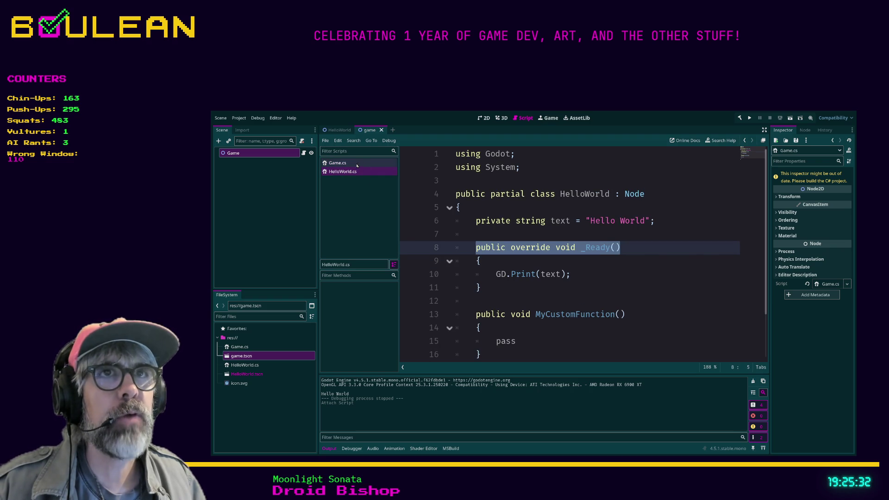
{"action": "key", "text": "alt+Left"}
{"action": "left_click", "coordinate": [540, 166]}
{"action": "mouse_move", "coordinate": [465, 287]}
{"action": "left_mouse_down"}
{"action": "mouse_move", "coordinate": [477, 259]}
{"action": "mouse_move", "coordinate": [452, 185]}
{"action": "left_mouse_up"}
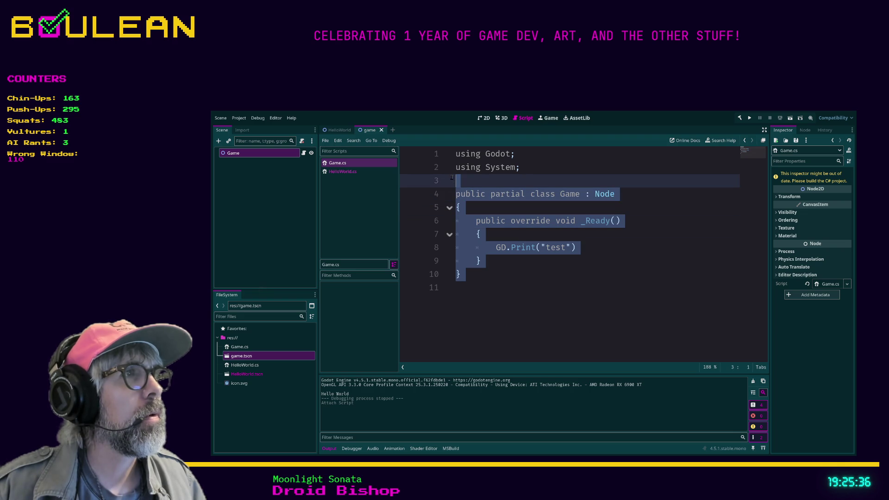
{"action": "left_click", "coordinate": [566, 166]}
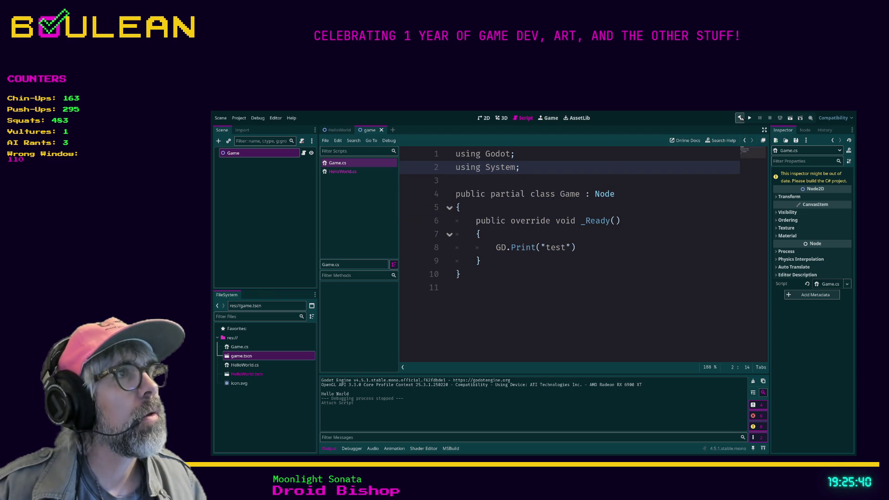
{"action": "key", "text": "alt+b"}
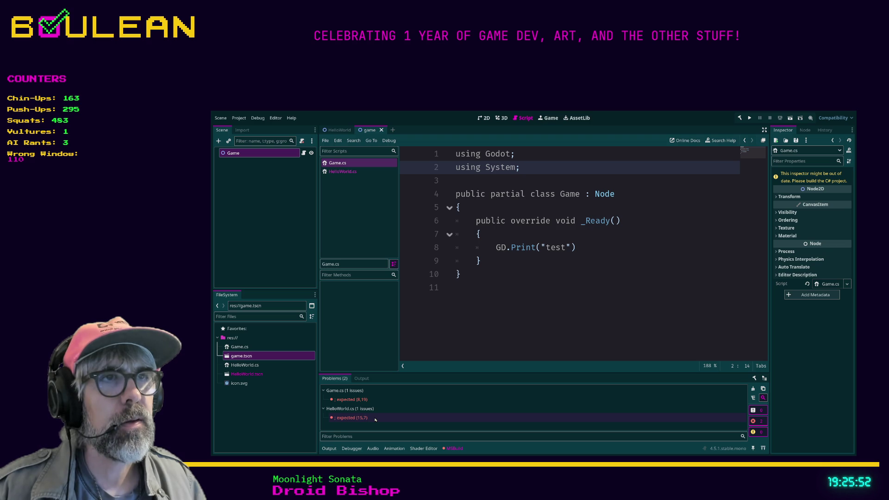
- Add the missing semicolon after GD.Print("test") in Game.cs, save, and rebuild
{"action": "left_click", "coordinate": [348, 171]}
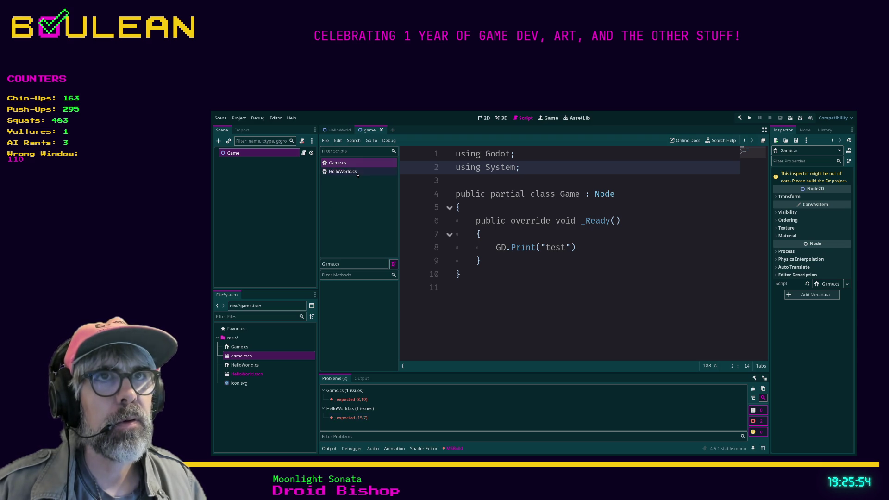
{"action": "left_click", "coordinate": [352, 165]}
{"action": "left_click", "coordinate": [598, 246]}
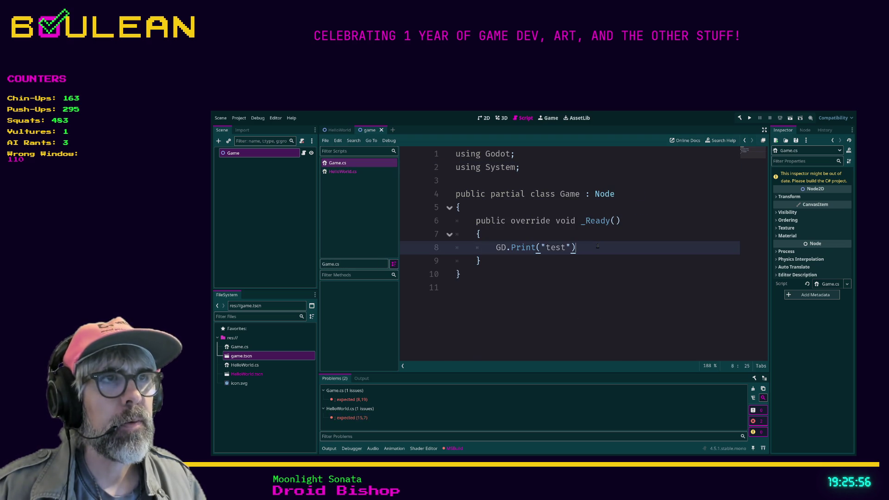
{"action": "type", "text": ";"}
{"action": "key", "text": "alt+b"}
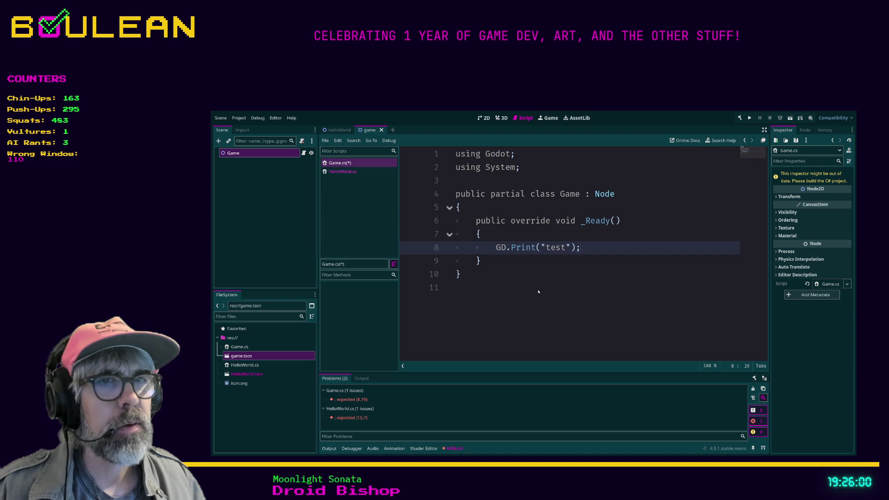
{"action": "key", "text": "ctrl+s"}
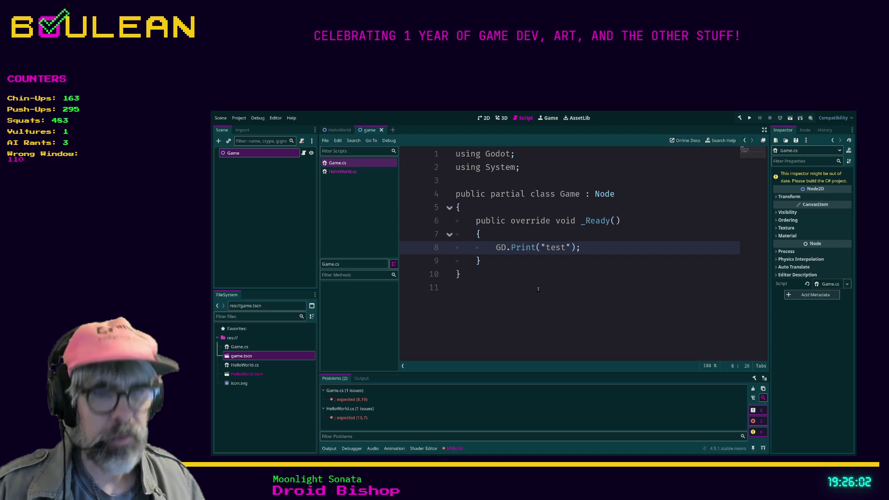
{"action": "key", "text": "F5"}
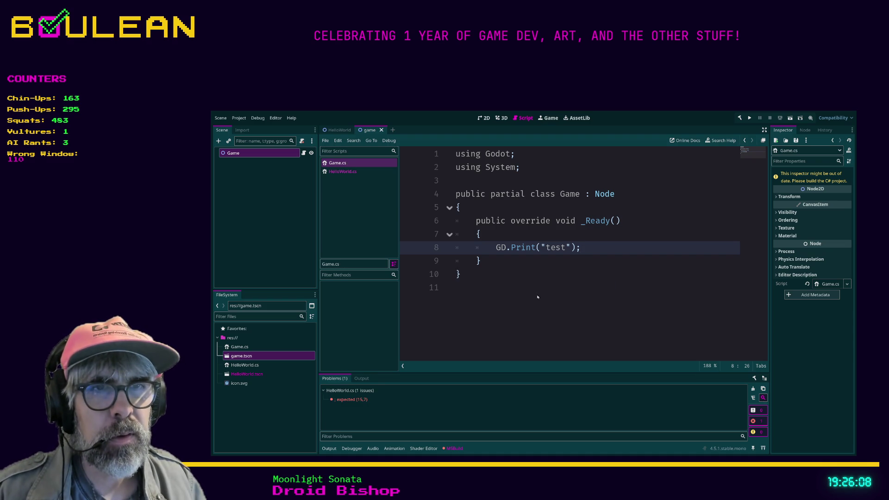
- Delete the MyCustomFunction block from HelloWorld.cs, save, and rebuild without errors
{"action": "left_click", "coordinate": [343, 172]}
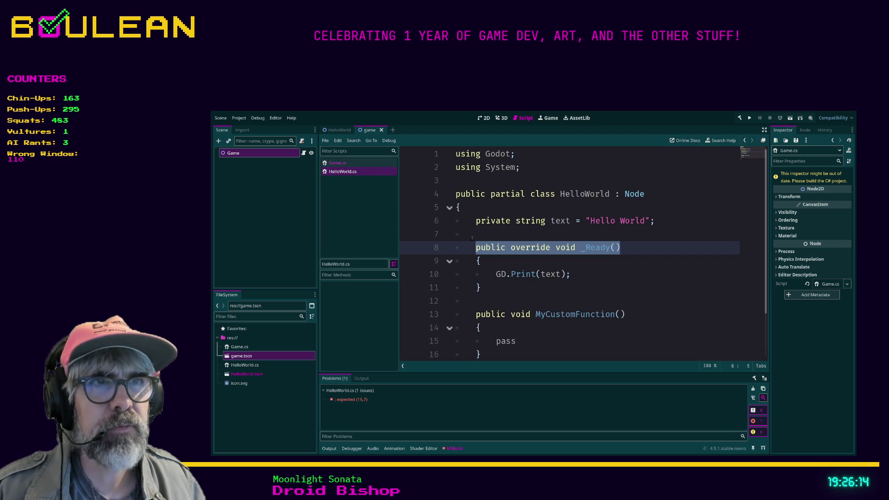
{"action": "scroll", "coordinate": [470, 286], "scroll_direction": "down", "scroll_amount": 1}
{"action": "mouse_move", "coordinate": [499, 321]}
{"action": "left_mouse_down"}
{"action": "mouse_move", "coordinate": [471, 289]}
{"action": "mouse_move", "coordinate": [436, 276]}
{"action": "left_mouse_up"}
{"action": "key", "text": "Delete"}
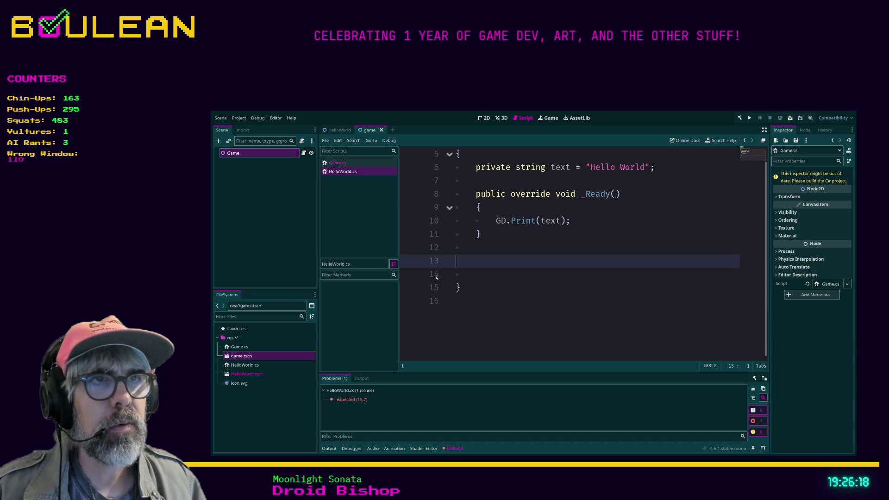
{"action": "key", "text": "alt+b"}
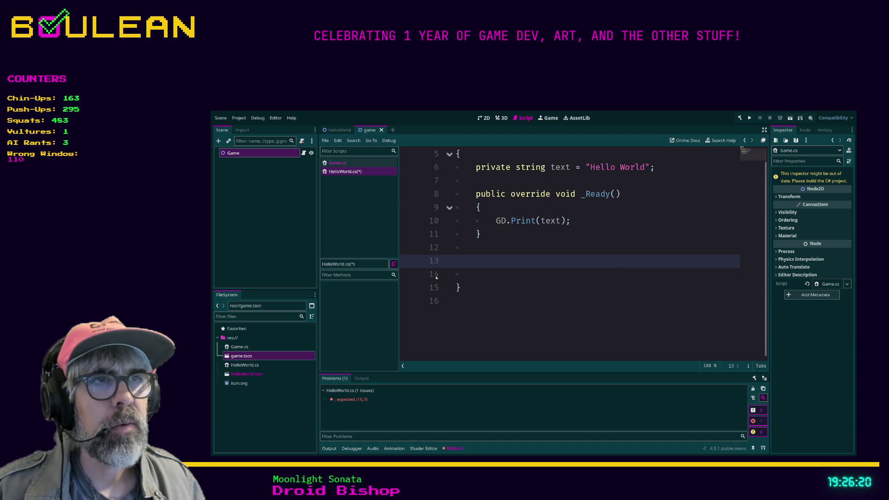
{"action": "key", "text": "ctrl+s"}
{"action": "key", "text": "alt+b"}
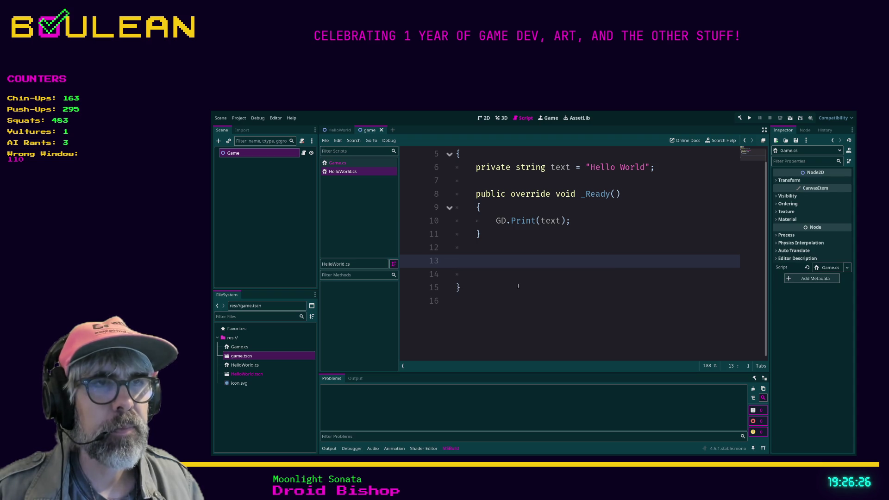
{"action": "left_click", "coordinate": [338, 163]}
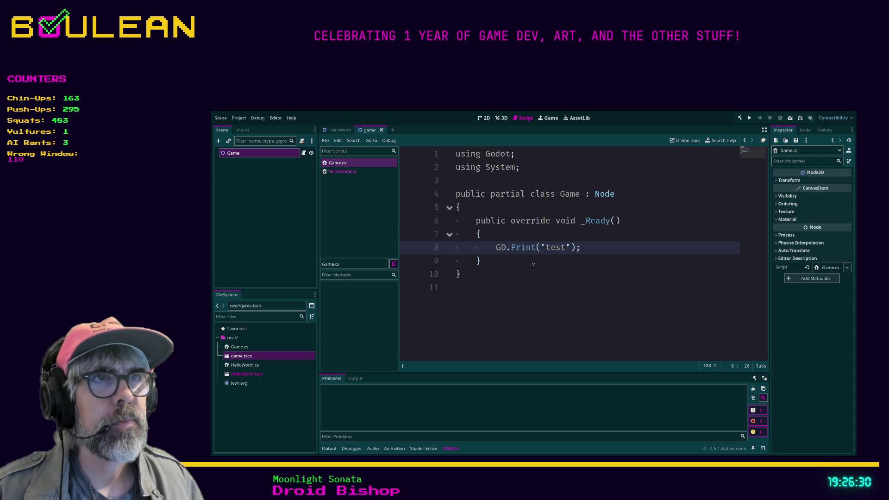
{"action": "left_click", "coordinate": [517, 237]}
{"action": "key", "text": "F5"}
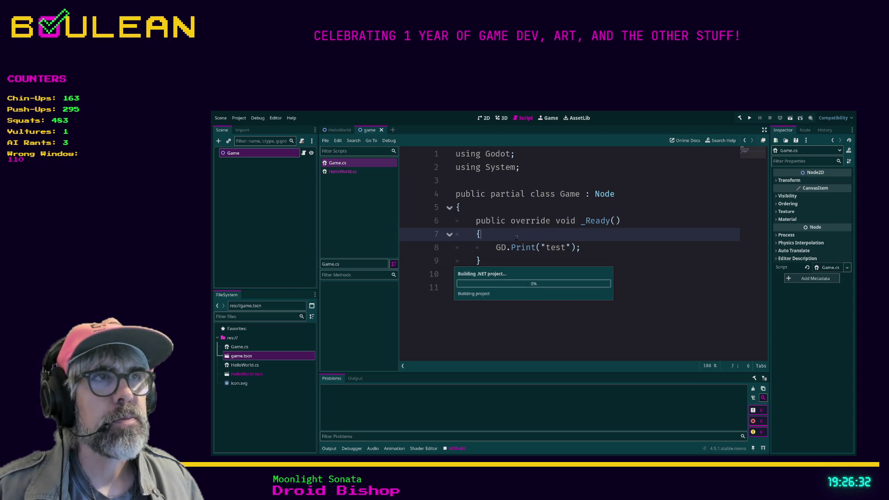
{"action": "left_click", "coordinate": [344, 171]}
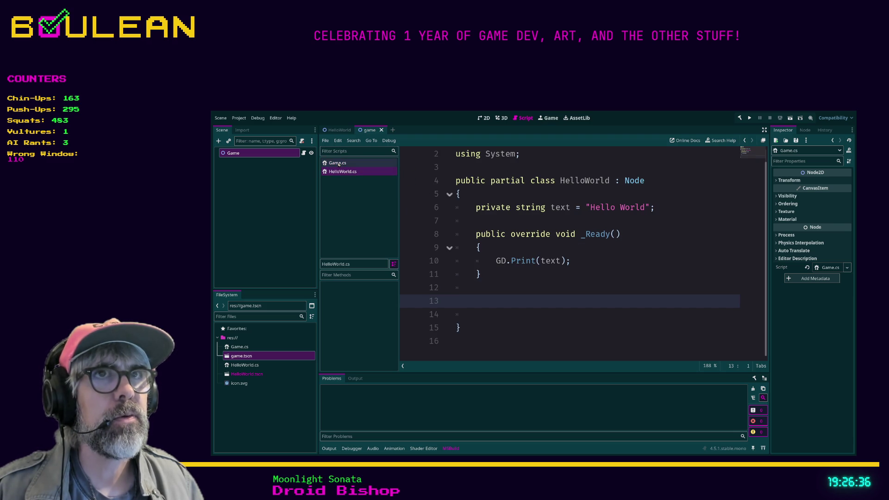
{"action": "left_click", "coordinate": [338, 163]}
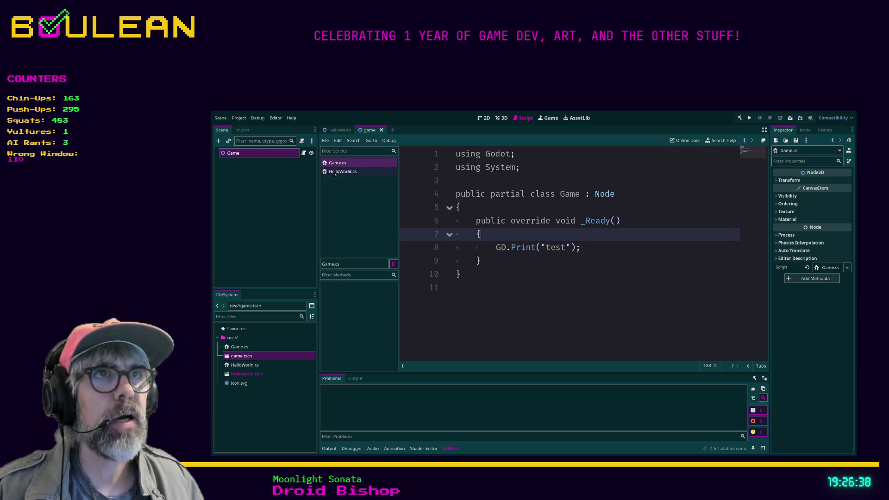
{"action": "left_click", "coordinate": [343, 171]}
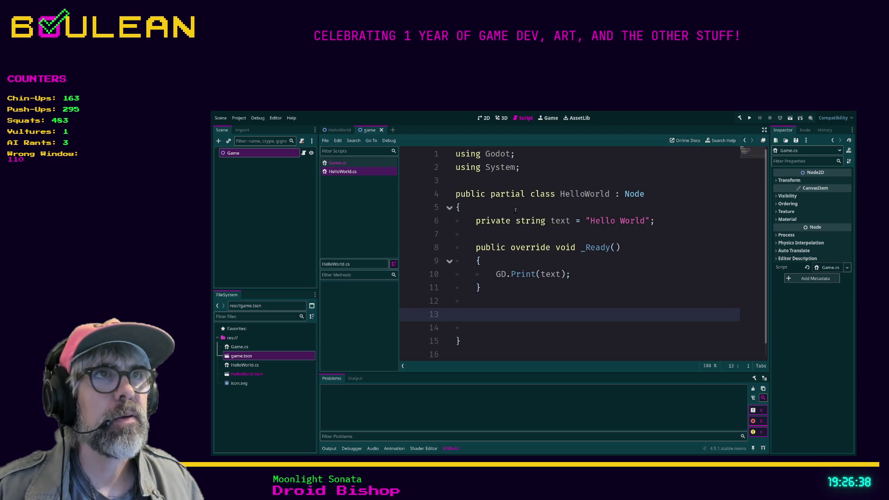
{"action": "left_click", "coordinate": [338, 163]}
{"action": "left_click", "coordinate": [519, 270]}
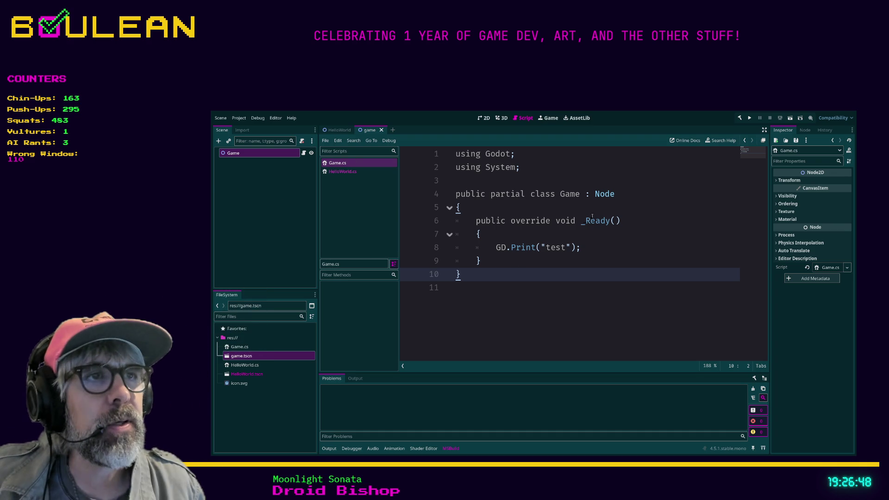
{"action": "triple_click", "coordinate": [489, 221]}
{"action": "left_click", "coordinate": [647, 221]}
{"action": "left_click_drag", "start_coordinate": [646, 221], "coordinate": [455, 221]}
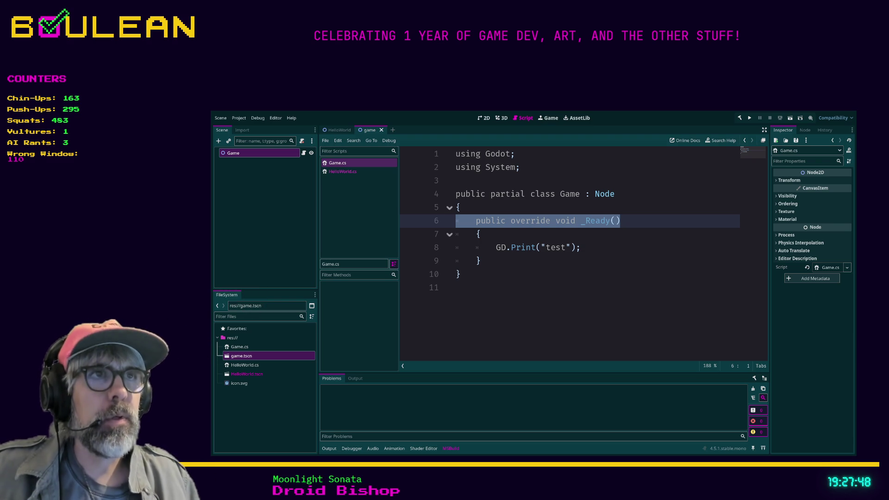
{"action": "key", "text": "Home"}
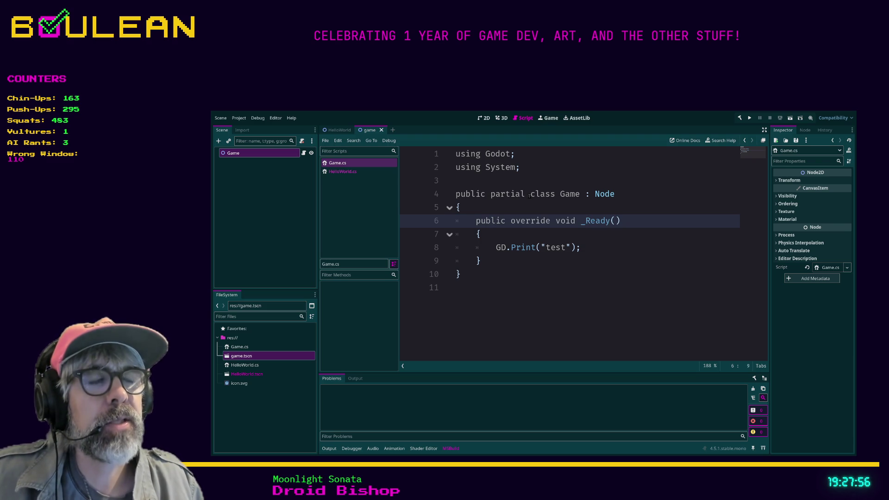
{"action": "left_click_drag", "start_coordinate": [528, 195], "coordinate": [492, 194]}
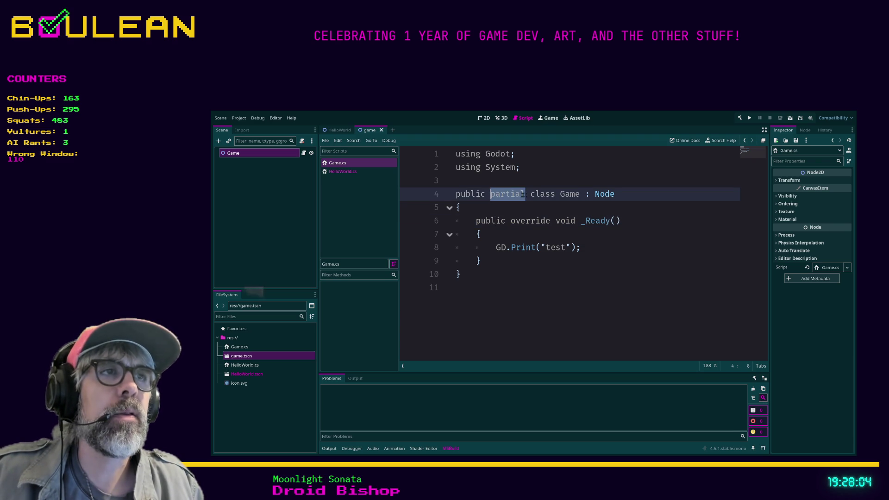
{"action": "left_click_drag", "start_coordinate": [529, 195], "coordinate": [554, 193]}
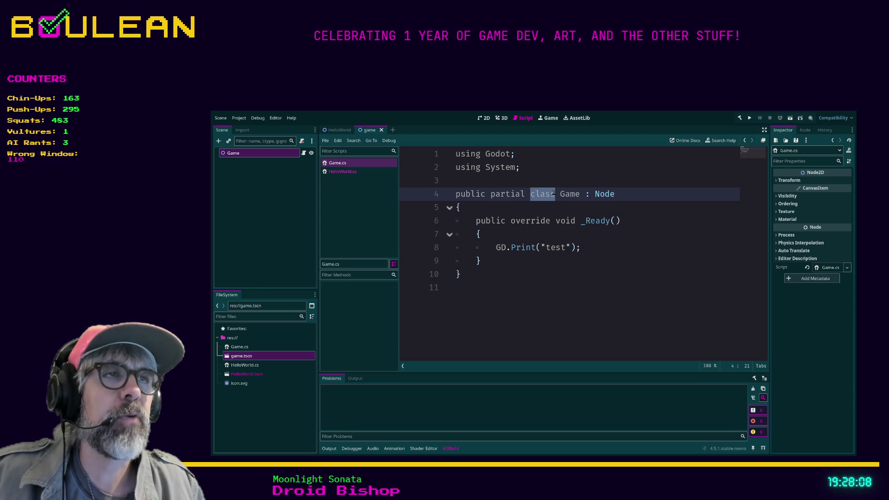
{"action": "key", "text": "Left"}
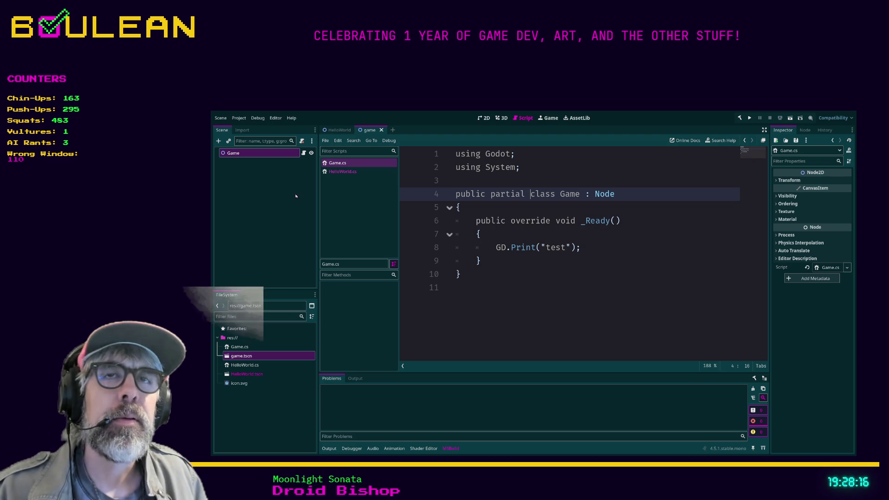
- In the 2D view, add a ColorRect child under Game, enlarge it, and drag it right
{"action": "left_click", "coordinate": [484, 118]}
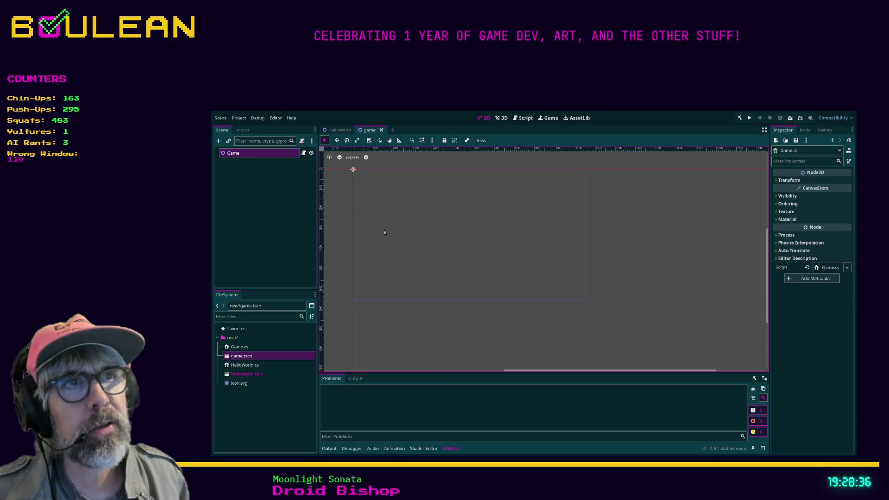
{"action": "key", "text": "ctrl+v"}
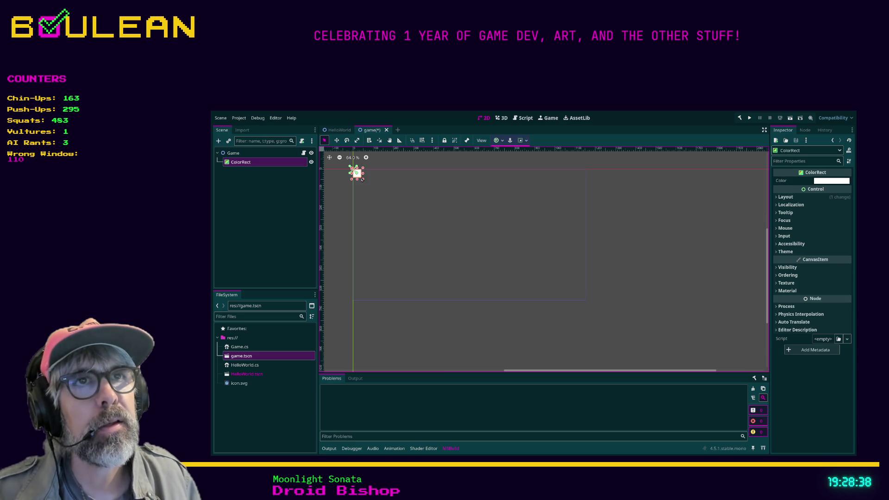
{"action": "left_click_drag", "start_coordinate": [363, 181], "coordinate": [446, 301]}
{"action": "left_click_drag", "start_coordinate": [424, 250], "coordinate": [478, 253]}
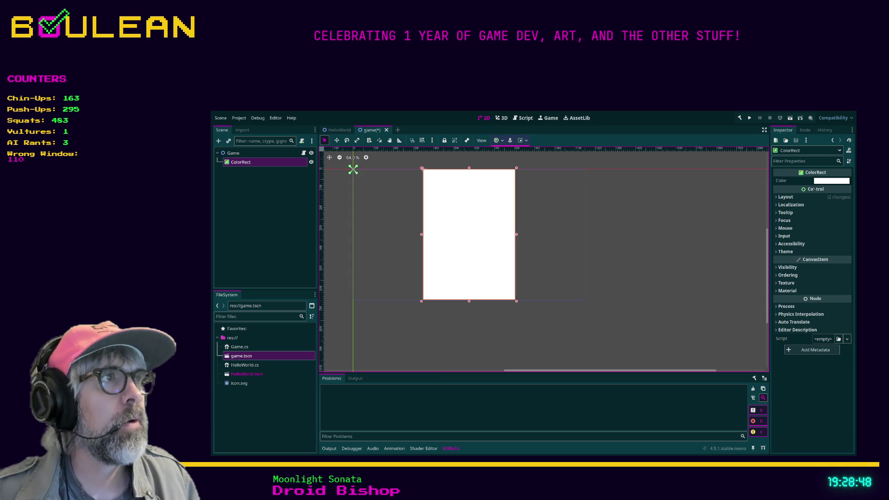
- Set the ColorRect's Layout > Transform Size to 480 × 540
{"action": "left_click", "coordinate": [786, 197]}
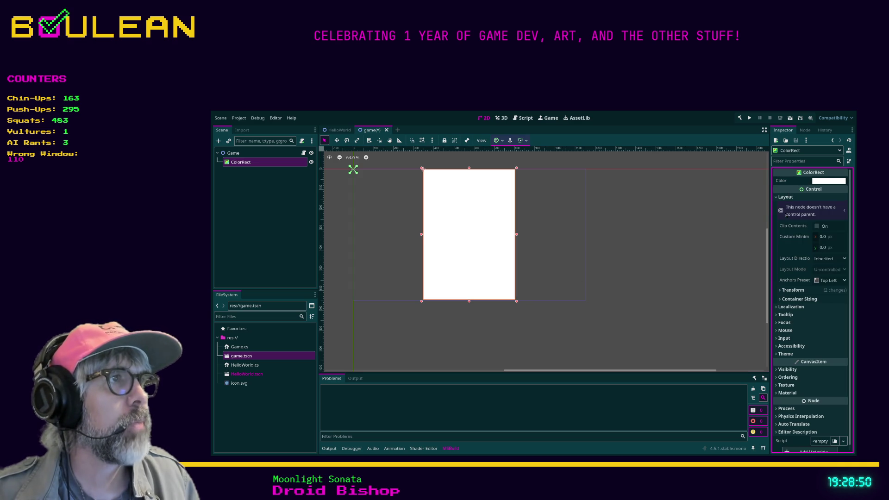
{"action": "left_click", "coordinate": [820, 290]}
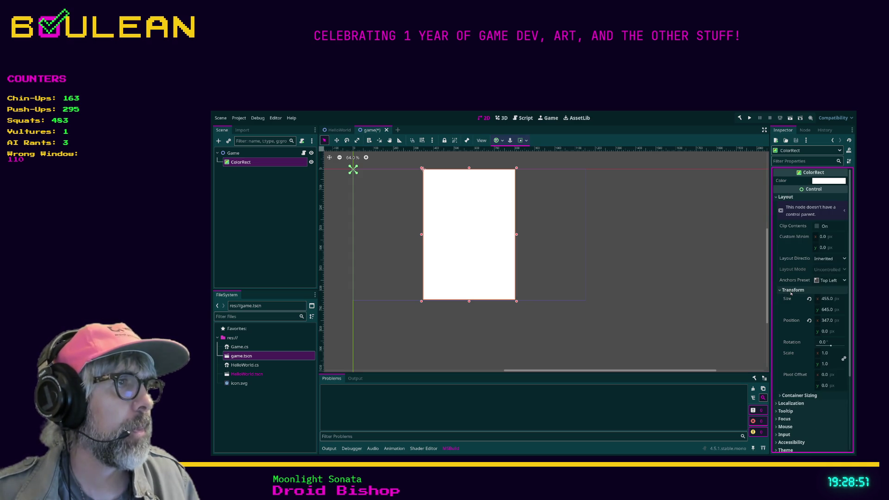
{"action": "left_click", "coordinate": [829, 300]}
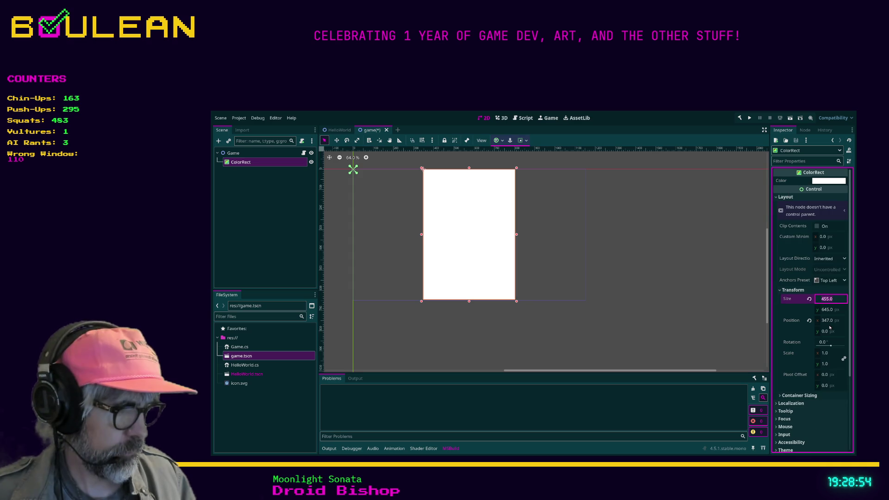
{"action": "type", "text": "1920/4"}
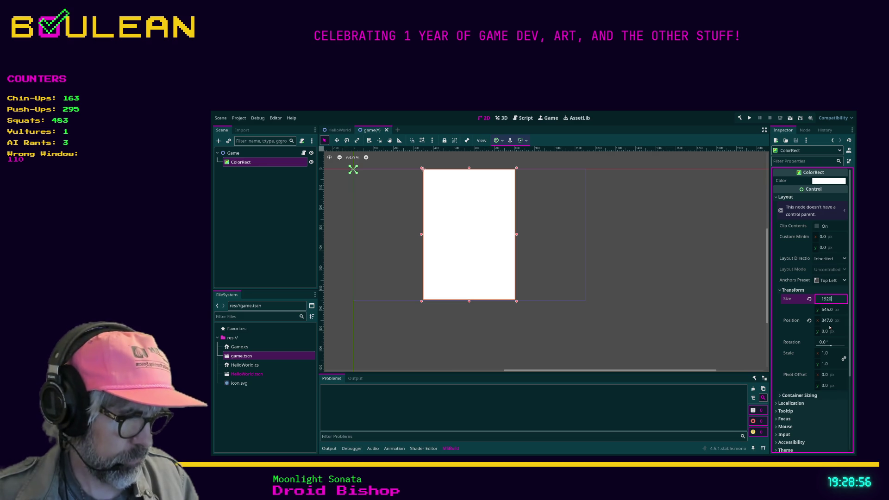
{"action": "key", "text": "Return"}
{"action": "key", "text": "Tab"}
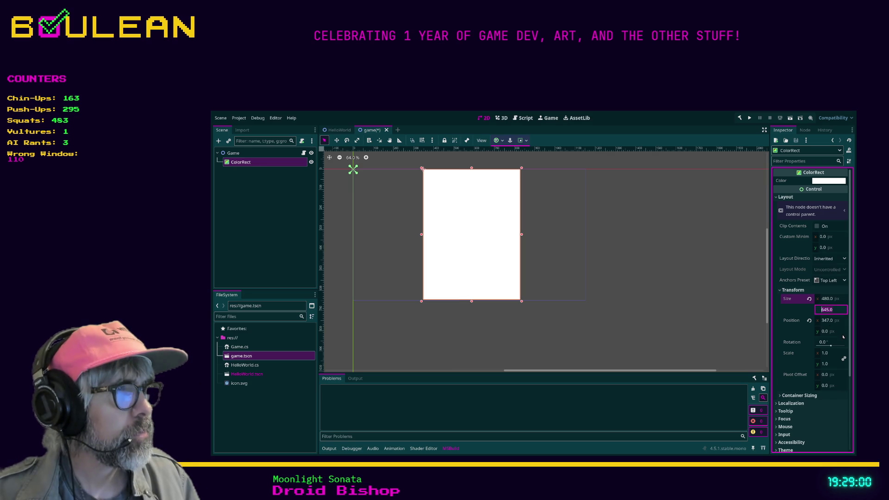
{"action": "type", "text": "10"}
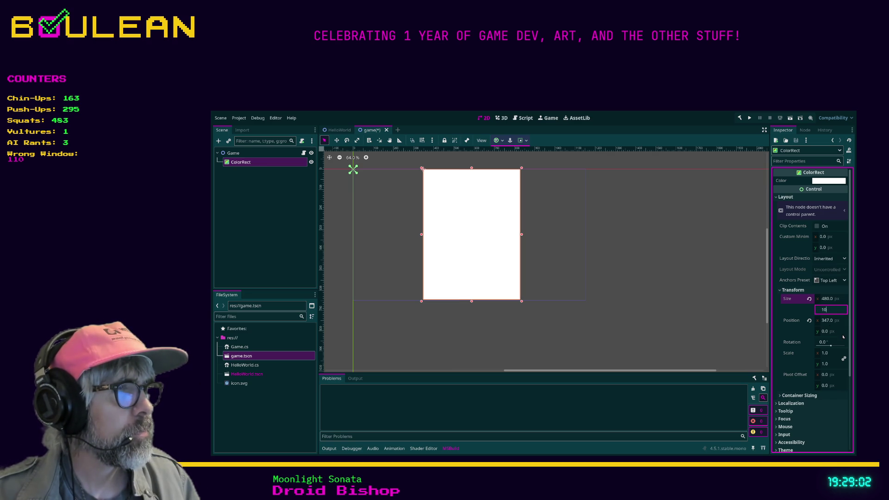
{"action": "type", "text": "80"}
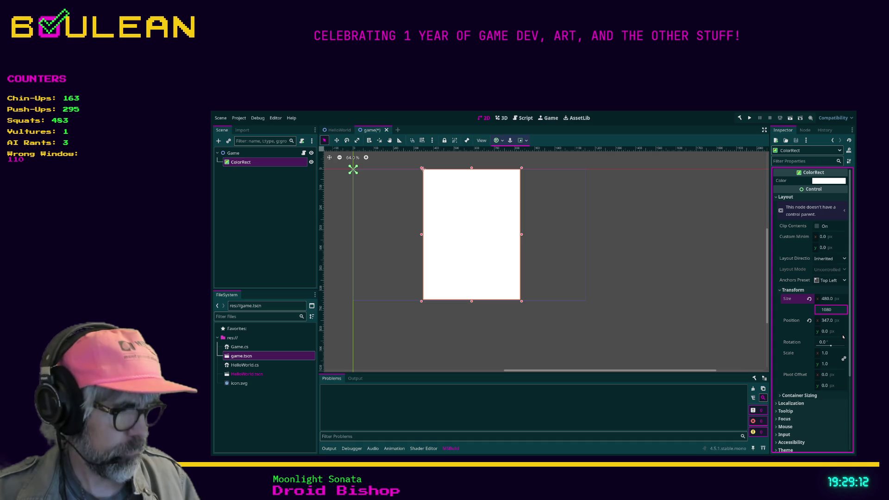
{"action": "type", "text": "/4"}
{"action": "key", "text": "Return"}
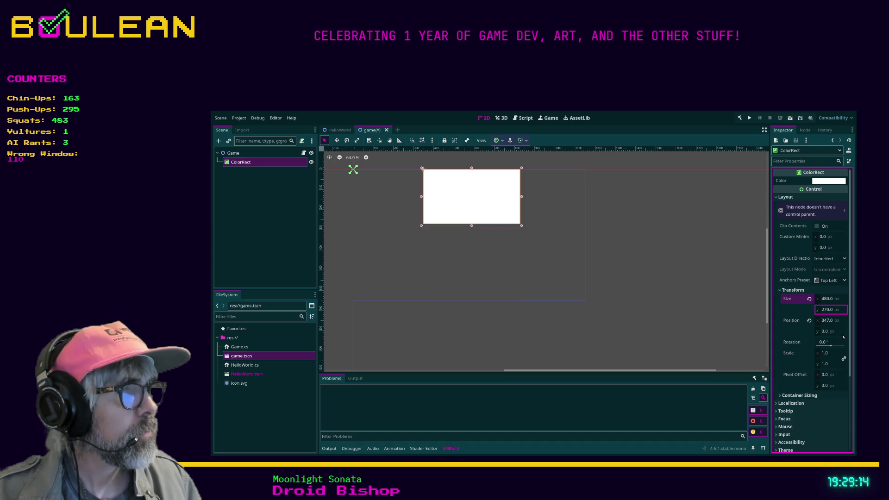
{"action": "left_click", "coordinate": [836, 307]}
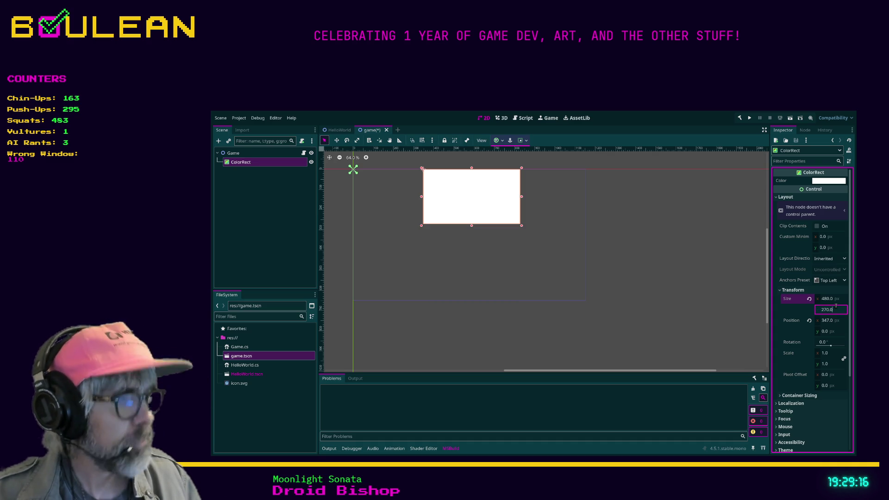
{"action": "type", "text": "*"}
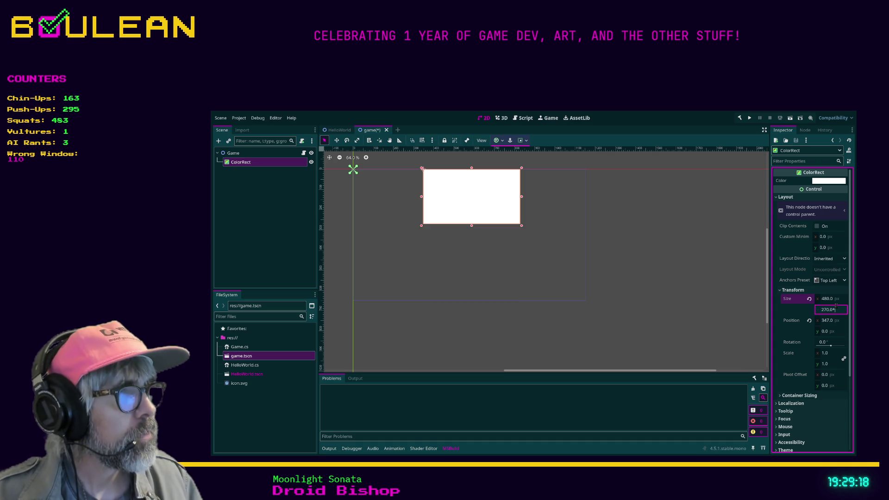
{"action": "type", "text": "2"}
{"action": "key", "text": "Return"}
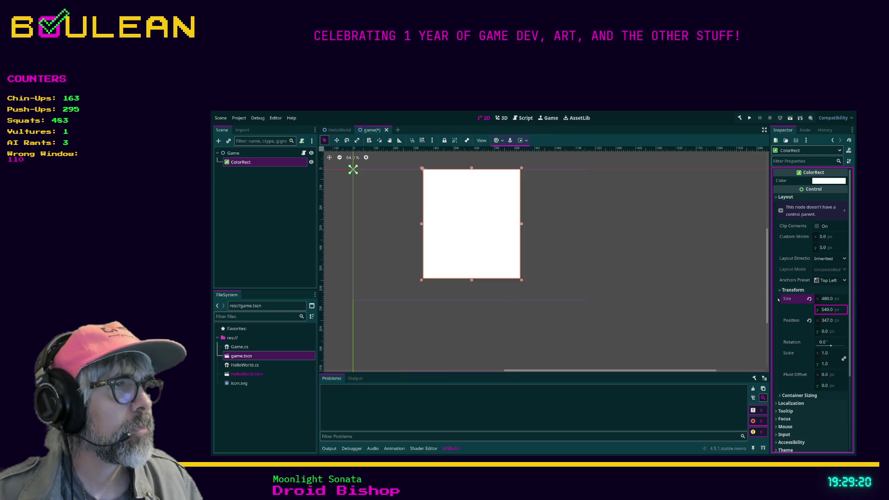
{"action": "left_click", "coordinate": [558, 260]}
{"action": "left_click", "coordinate": [489, 242]}
- Save the game scene, build, and drag the ColorRect left to the scene's top-left corner
{"action": "key", "text": "ctrl+s"}
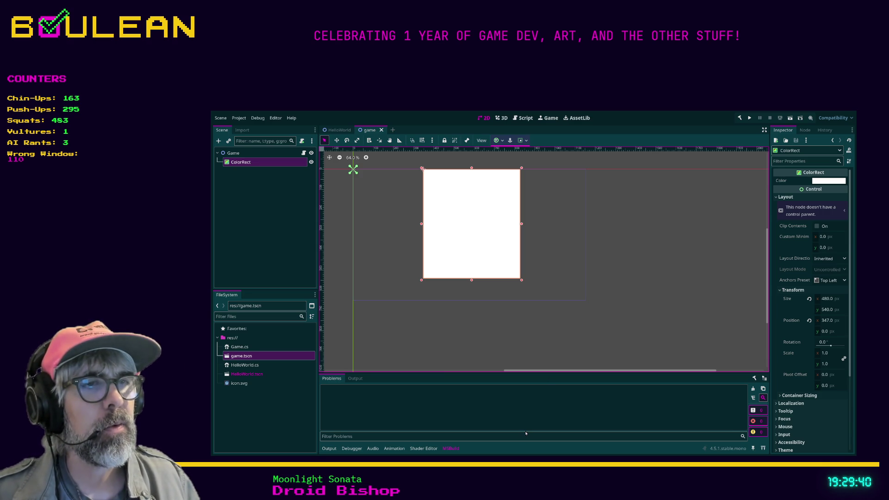
{"action": "key", "text": "ctrl+s"}
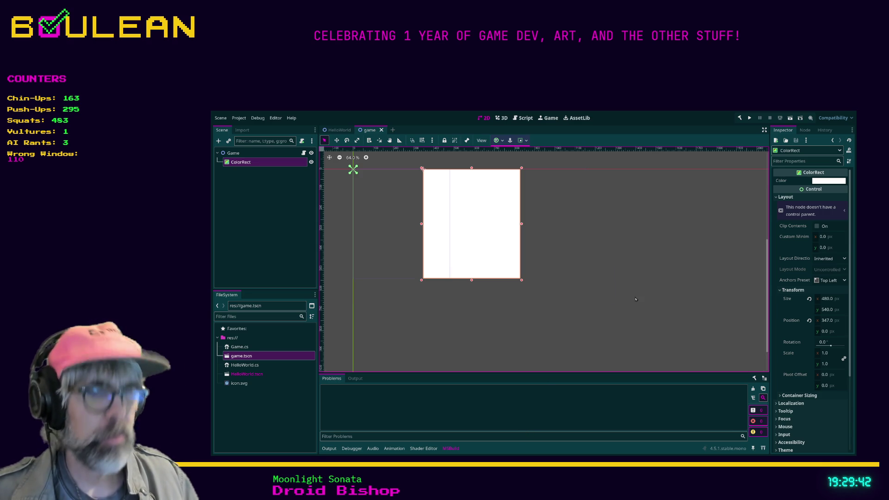
{"action": "key", "text": "F5"}
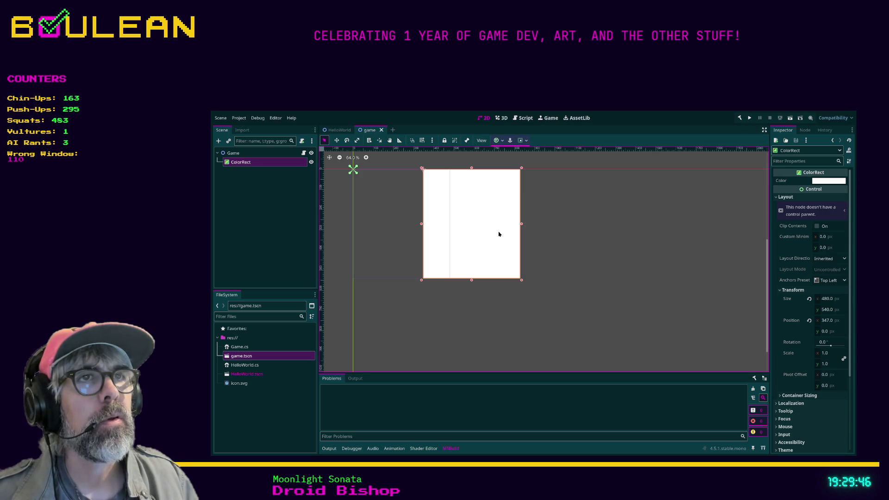
{"action": "mouse_move", "coordinate": [499, 234]}
{"action": "left_mouse_down"}
{"action": "mouse_move", "coordinate": [412, 232]}
{"action": "mouse_move", "coordinate": [430, 235]}
{"action": "left_mouse_up"}
{"action": "left_click", "coordinate": [651, 274]}
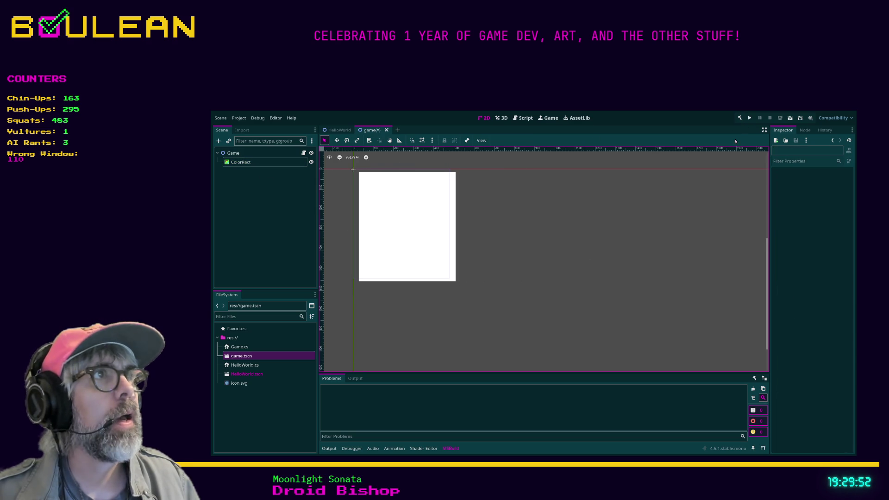
- Run the project, stop it with F8, and select the Game root node
{"action": "left_click", "coordinate": [750, 119]}
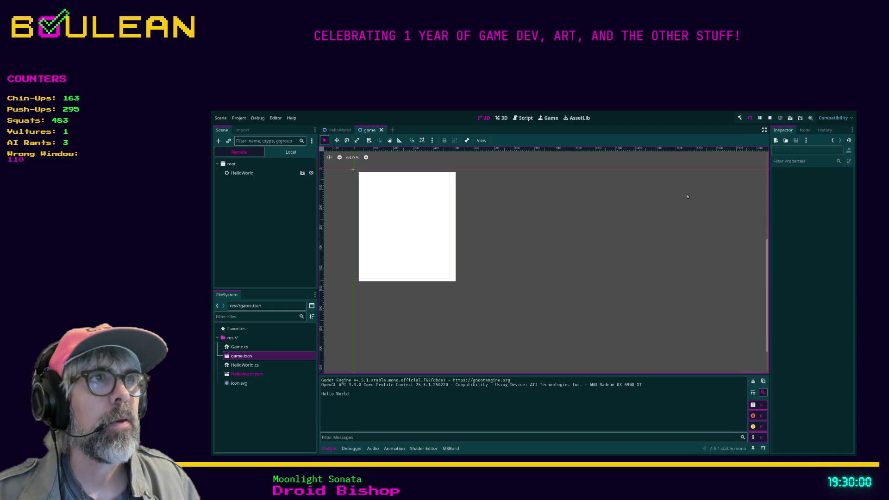
{"action": "key", "text": "F8"}
{"action": "left_click", "coordinate": [245, 154]}
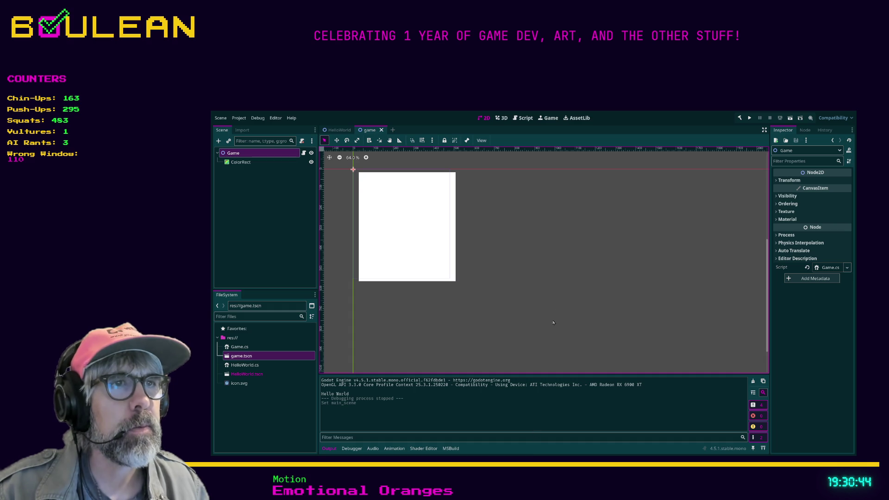
- Build and run the project again, then close the running game window
{"action": "left_click", "coordinate": [565, 297]}
{"action": "key", "text": "F5"}
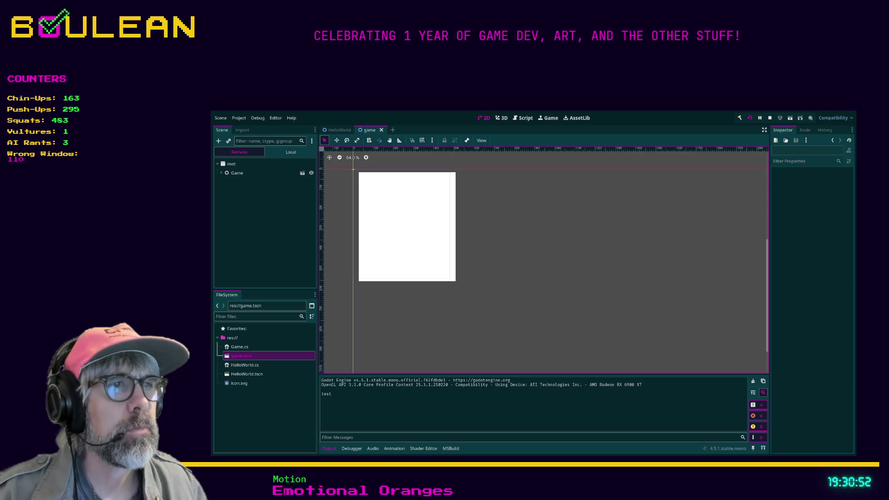
{"action": "key", "text": "alt+F4"}
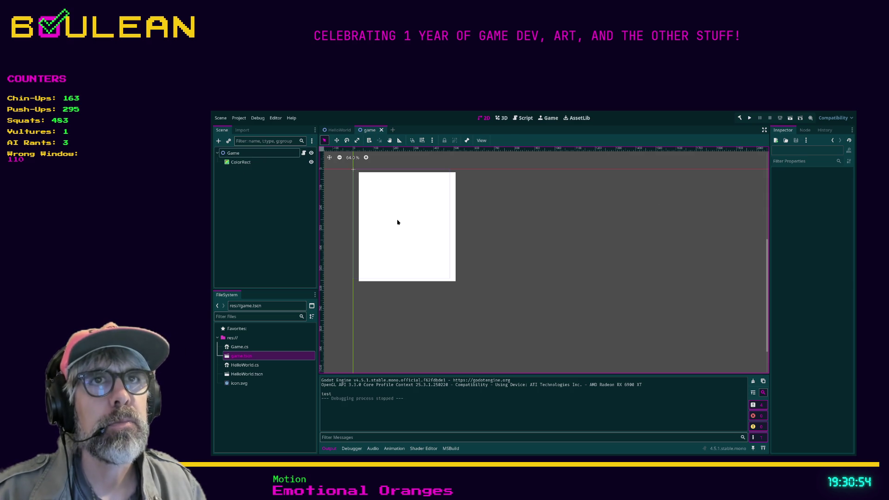
- Reset the ColorRect position to 0, 0, color it black, and save the scene
{"action": "left_click_drag", "start_coordinate": [401, 222], "coordinate": [407, 222]}
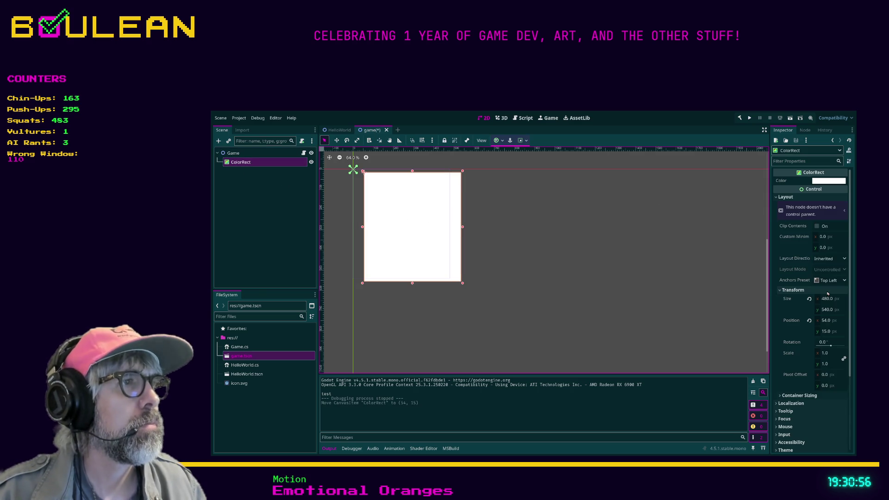
{"action": "left_click", "coordinate": [810, 322]}
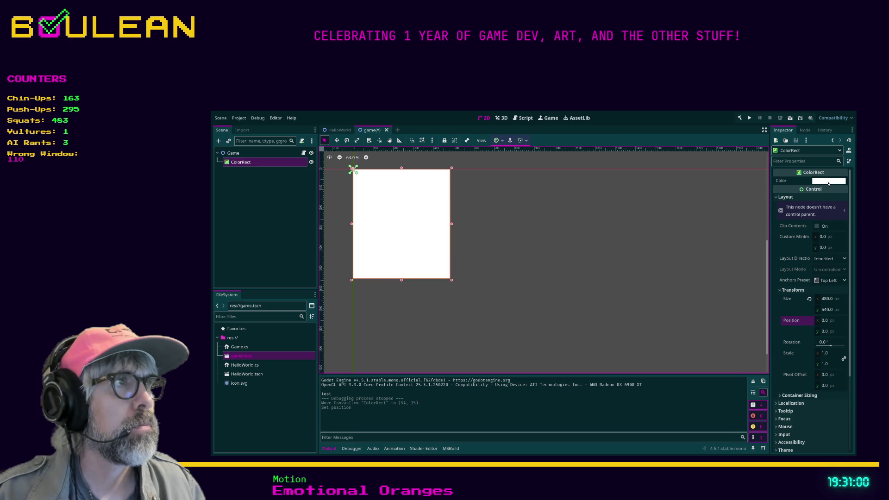
{"action": "key", "text": "ctrl+v"}
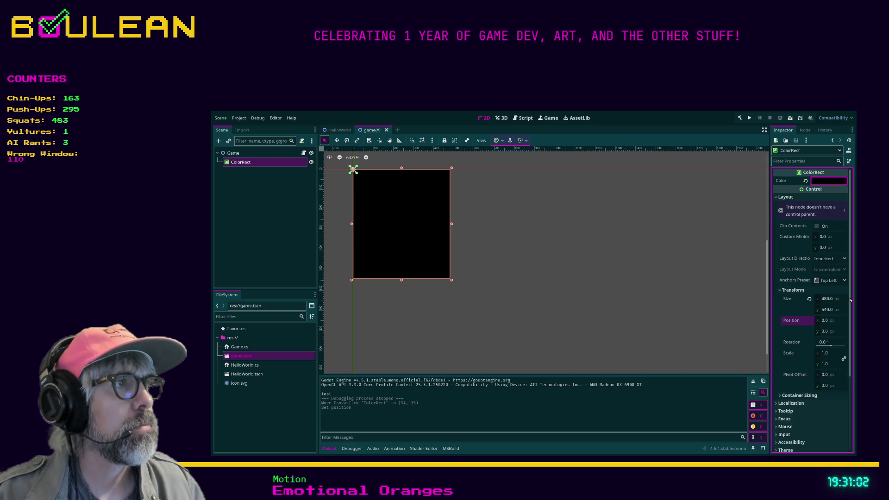
{"action": "key", "text": "ctrl+s"}
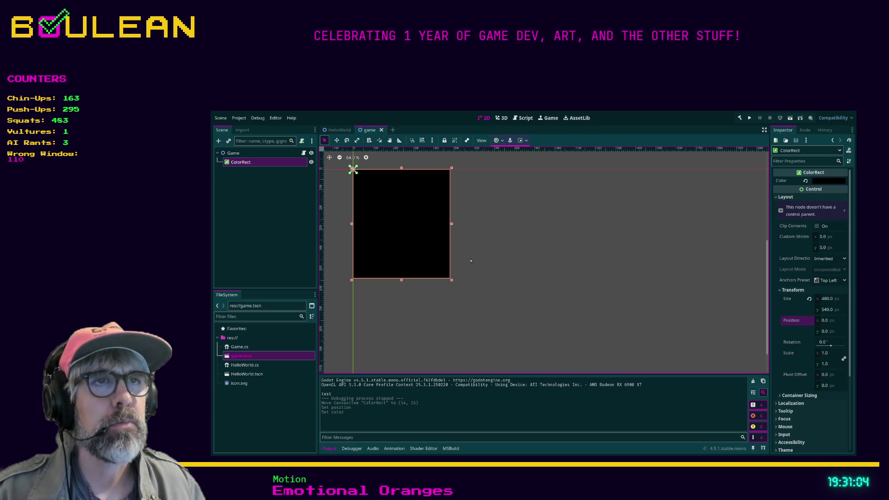
- Run the project with F5, then relaunch it inside the editor's embedded Game view
{"action": "key", "text": "F5"}
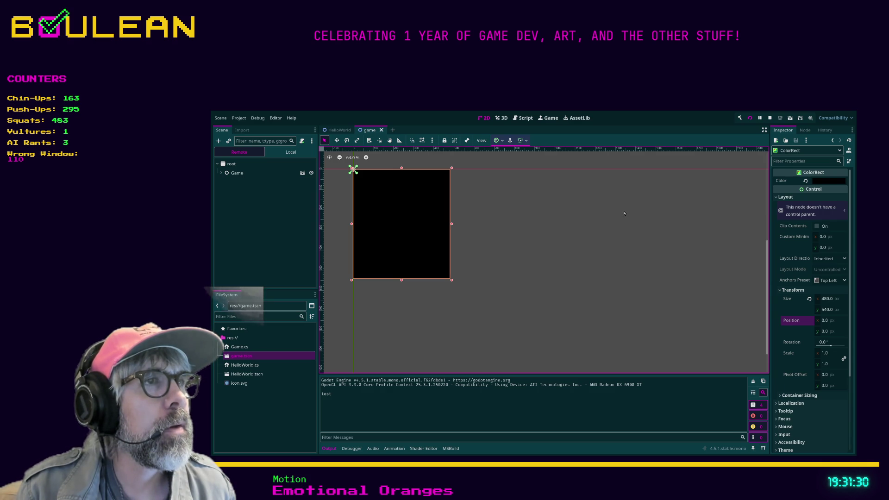
{"action": "key", "text": "F5"}
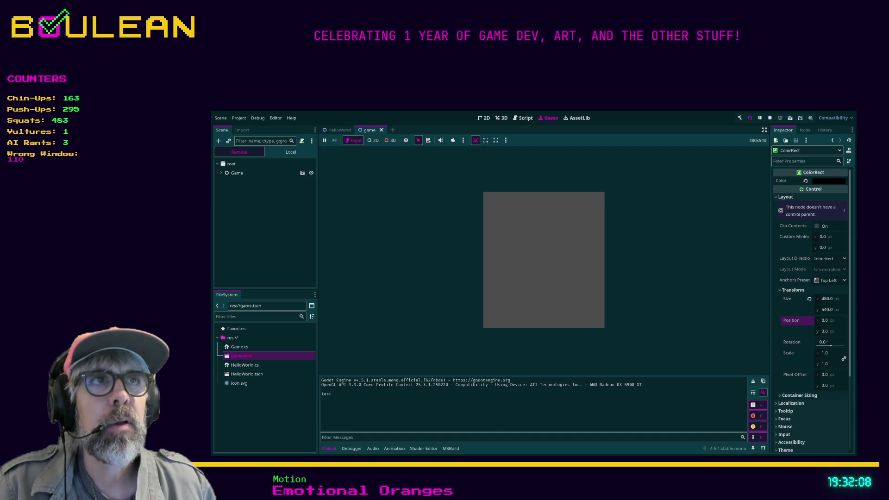
- Rerun the game, enlarge the Output log, compare stretched and 480x540 game views, then stop it
{"action": "key", "text": "F5"}
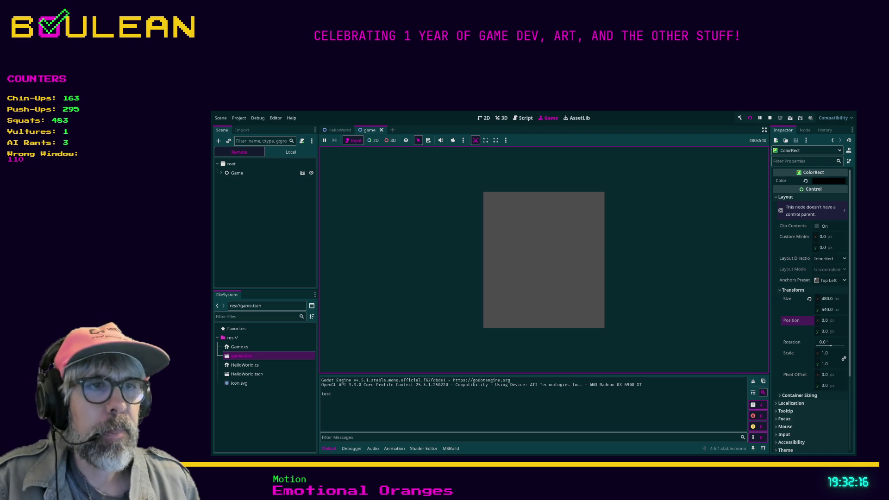
{"action": "left_click_drag", "start_coordinate": [453, 374], "coordinate": [453, 329]}
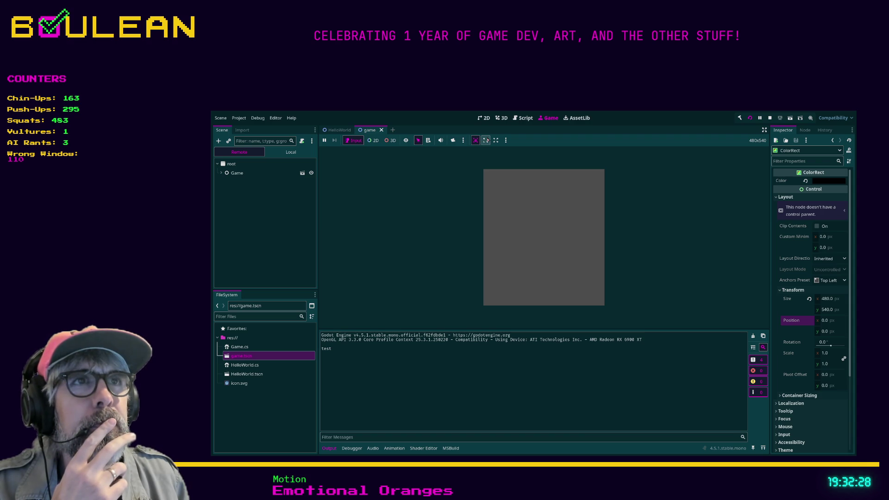
{"action": "left_click", "coordinate": [487, 140]}
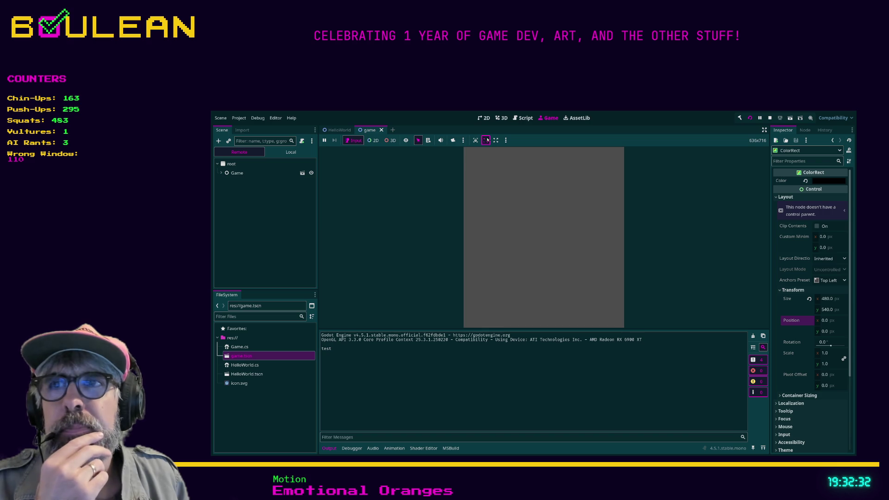
{"action": "left_click", "coordinate": [476, 139]}
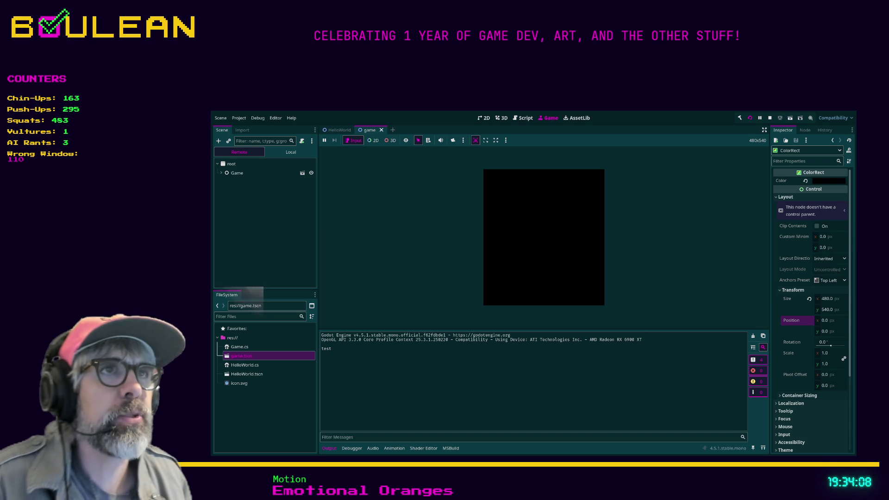
{"action": "key", "text": "F8"}
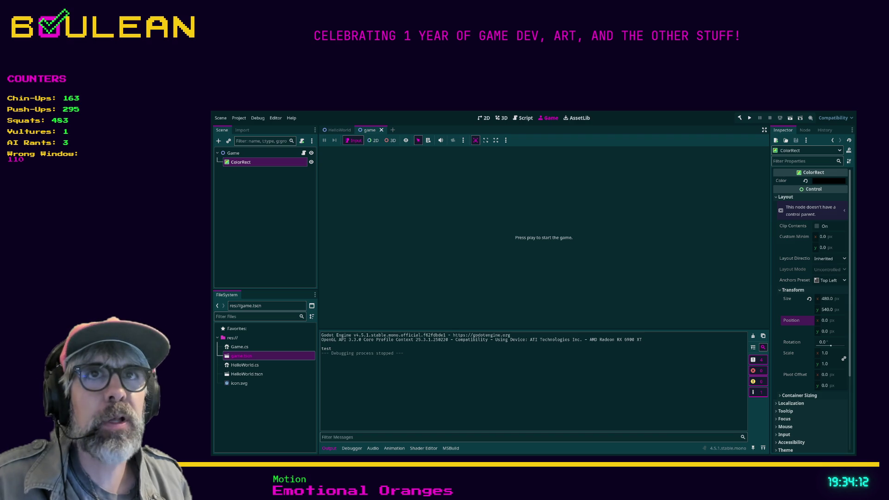
- Inspect the Game root and its ColorRect node in the 2D scene editor
{"action": "left_click", "coordinate": [233, 152]}
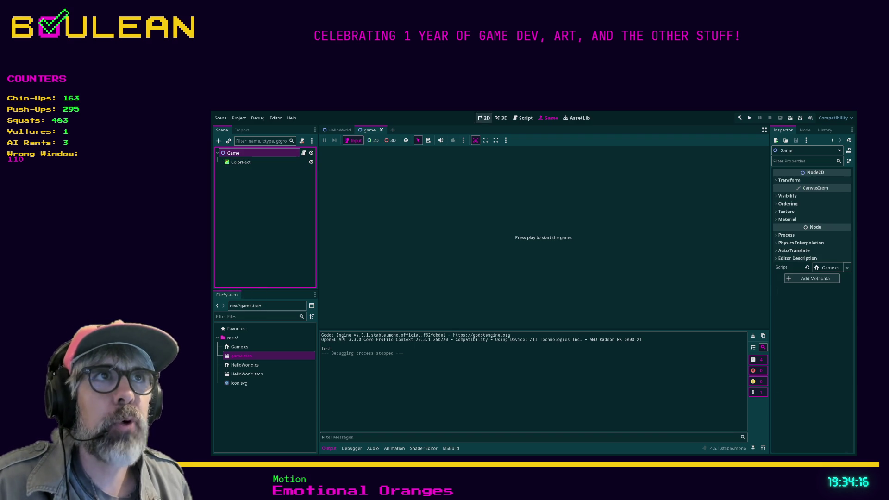
{"action": "left_click", "coordinate": [484, 118]}
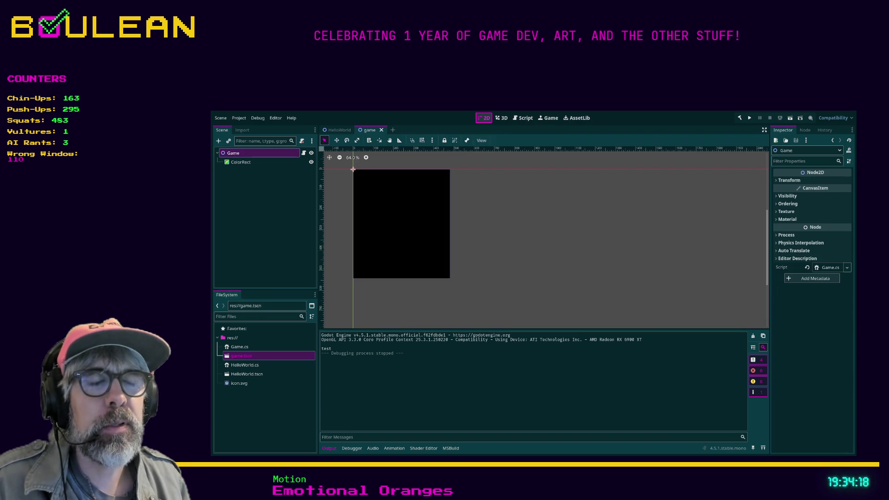
{"action": "left_click", "coordinate": [353, 169]}
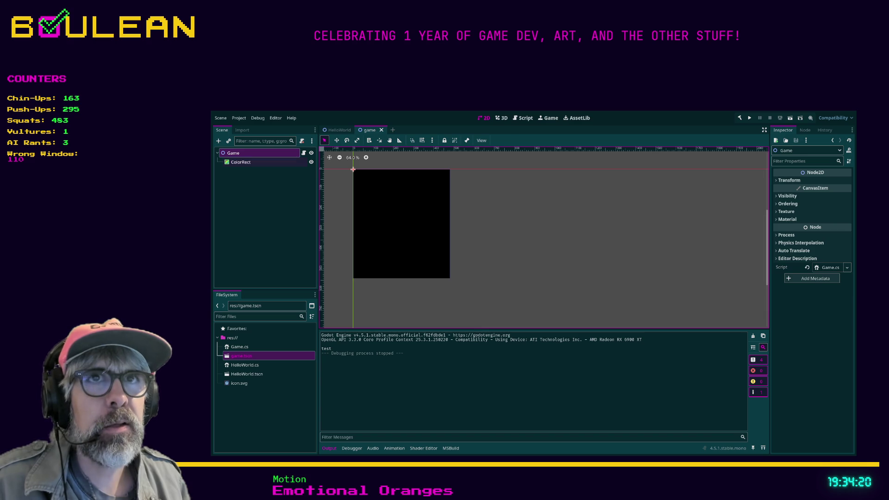
{"action": "left_click", "coordinate": [353, 169]}
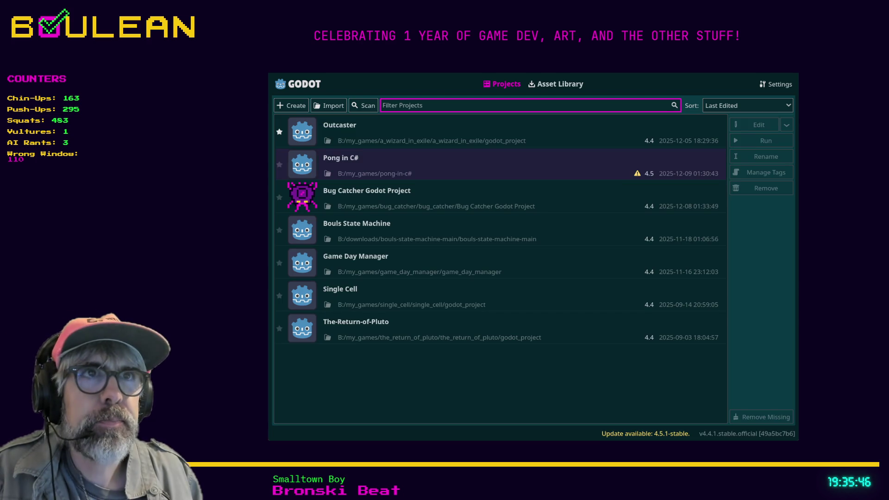
- Open the Outcaster project and save its scene with Ctrl+S
{"action": "double_click", "coordinate": [417, 132]}
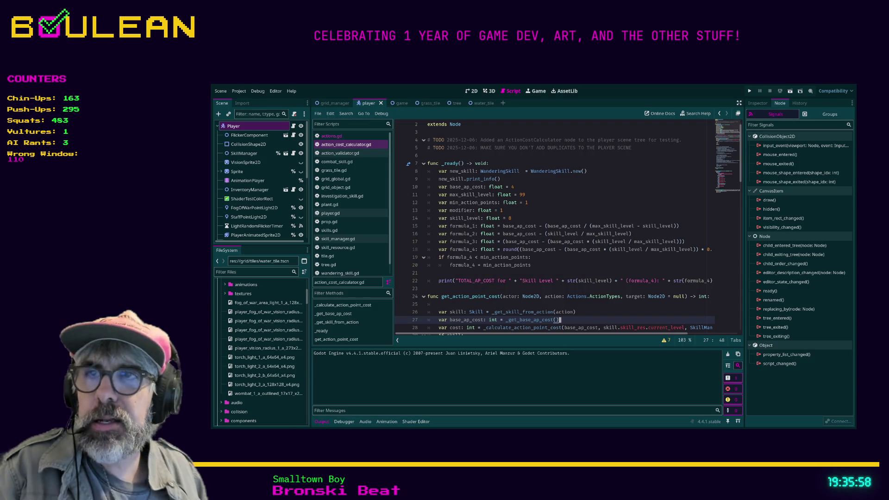
{"action": "left_click", "coordinate": [494, 290]}
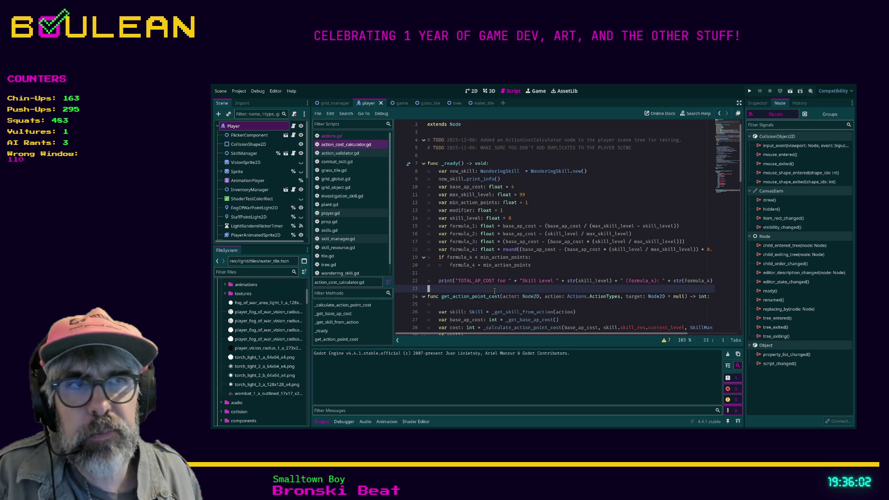
{"action": "key", "text": "ctrl+s"}
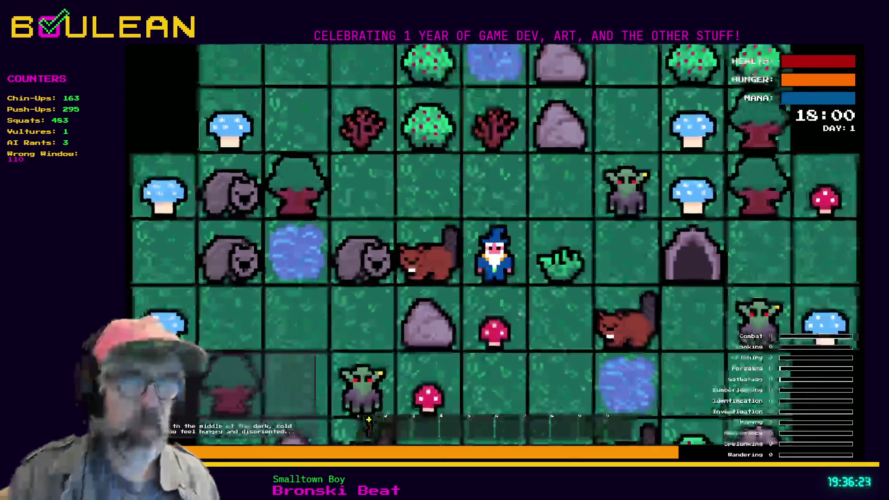
- Craft a Camp Fire from the recipes menu and gather grass from the tuft beside the wizard
{"action": "key", "text": "c"}
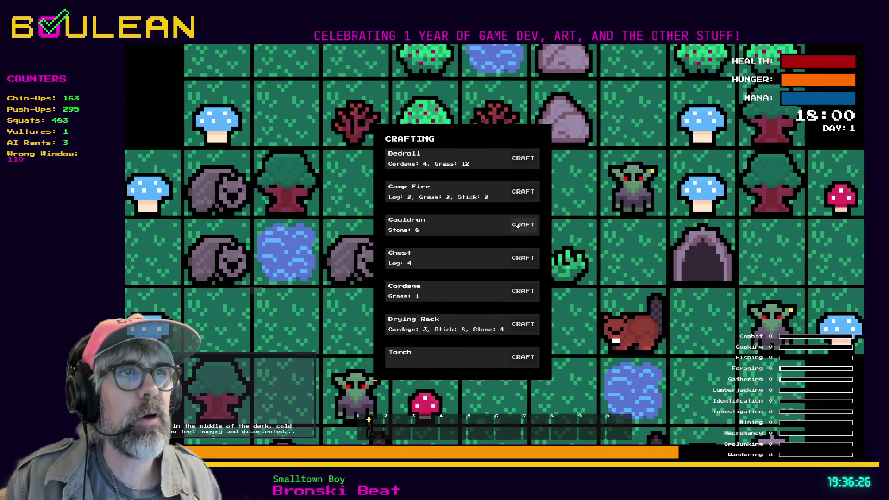
{"action": "left_click", "coordinate": [520, 194]}
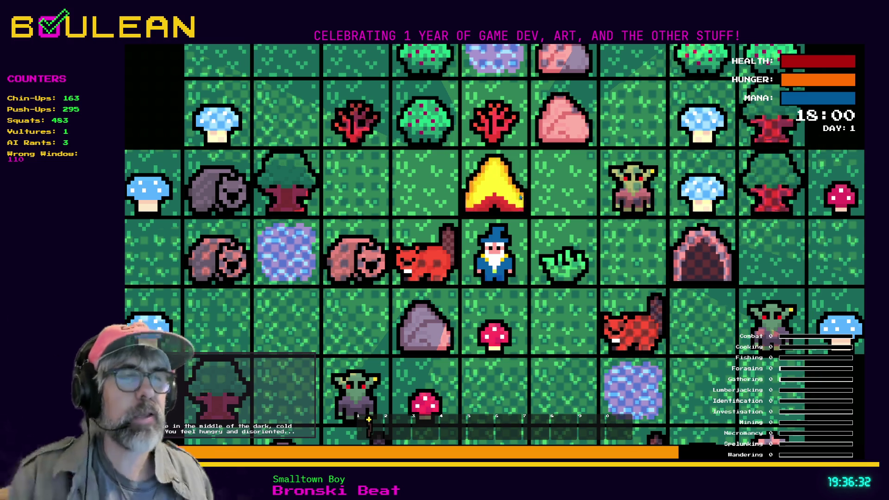
{"action": "left_click", "coordinate": [543, 244]}
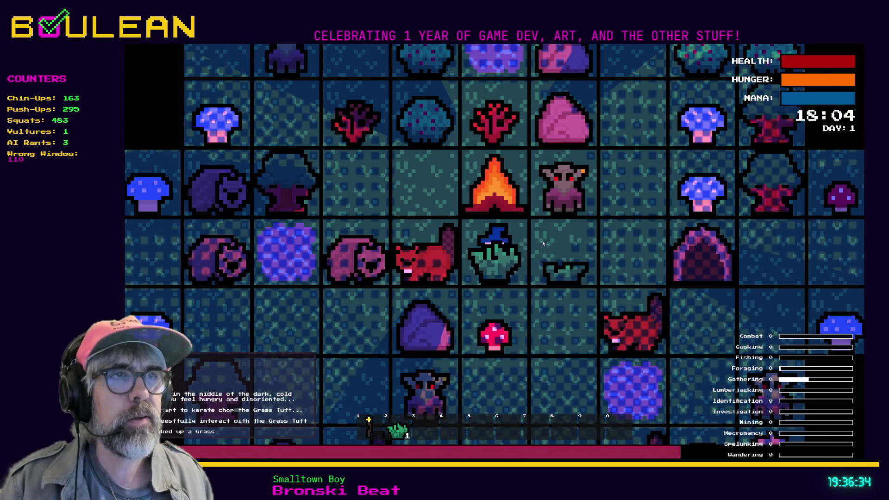
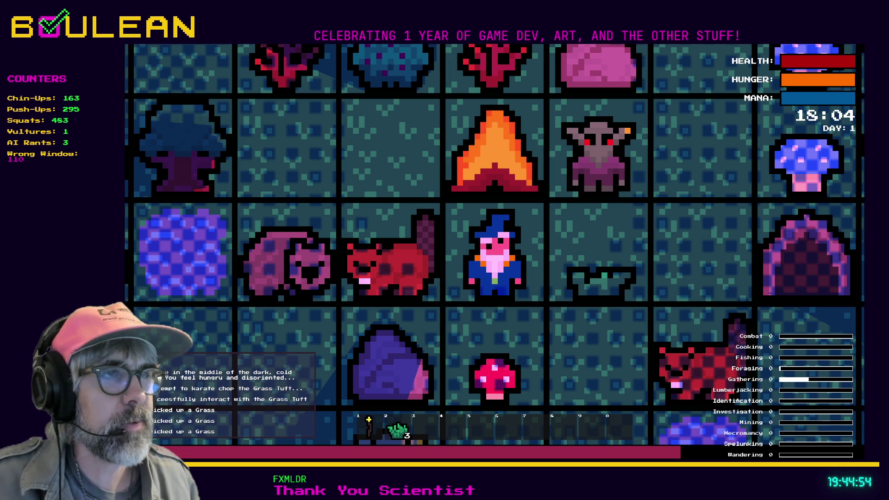
- Stop the running game and switch to the other editor's game.tscn, selecting its ColorRect
{"action": "key", "text": "Escape"}
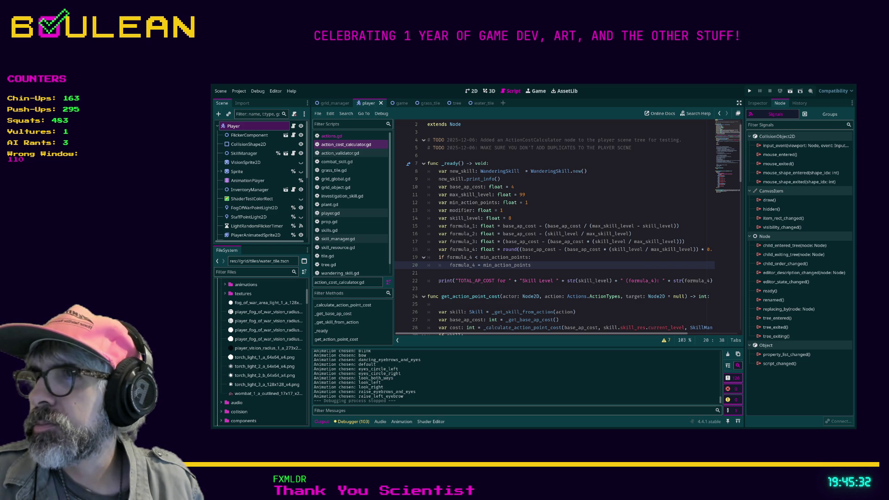
{"action": "key", "text": "alt+Tab"}
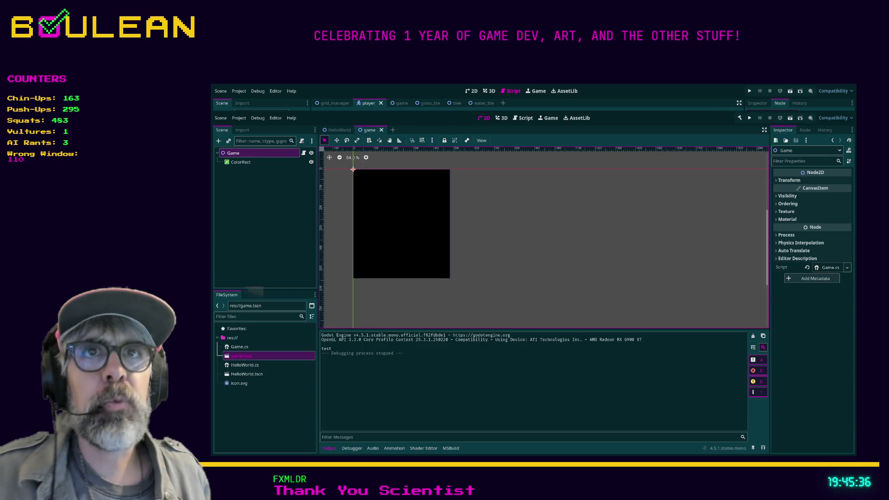
{"action": "left_click", "coordinate": [418, 207]}
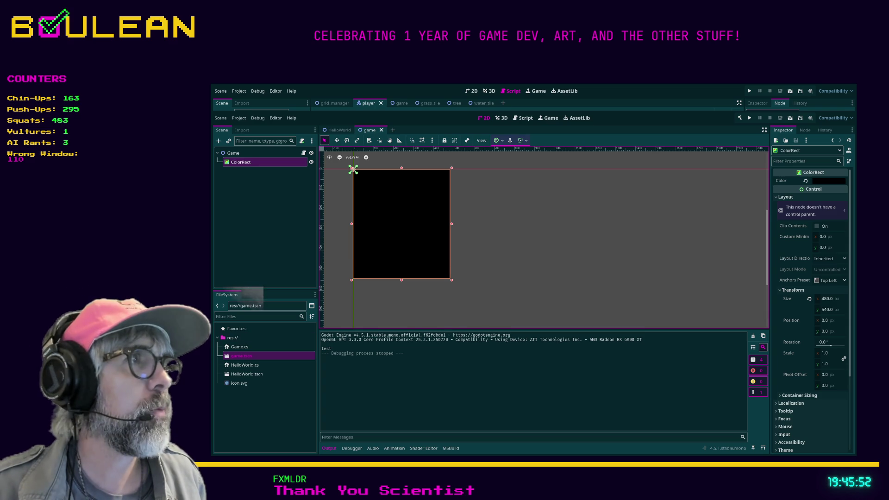
- Tint the ColorRect dark purple and save the game scene
{"action": "left_click", "coordinate": [816, 346]}
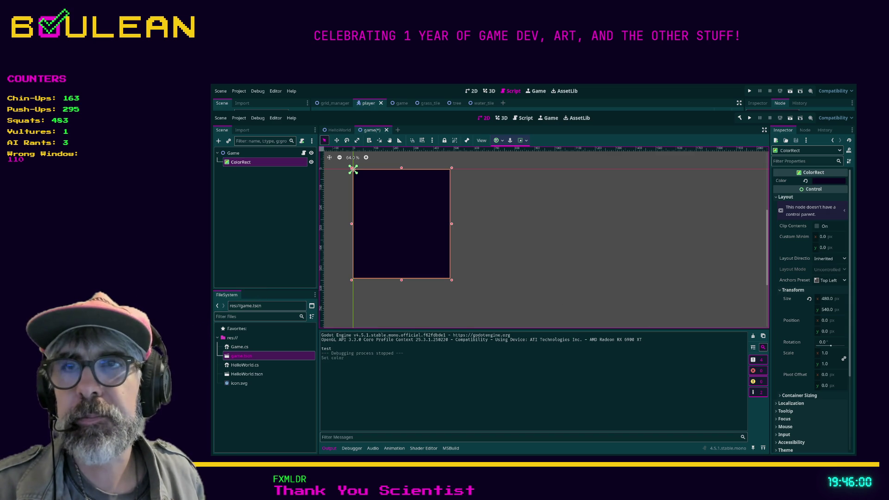
{"action": "left_click", "coordinate": [388, 309]}
{"action": "key", "text": "ctrl+s"}
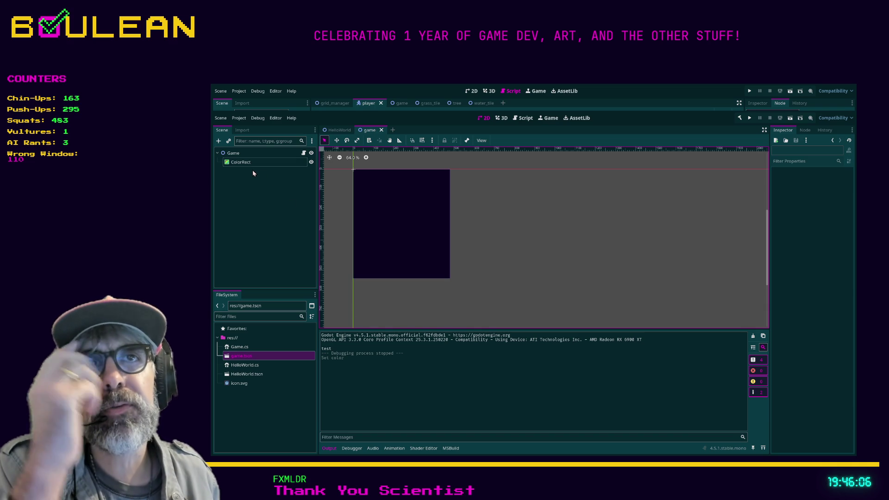
- Rename the ColorRect node to BackgroundColorRect
{"action": "left_click", "coordinate": [243, 162]}
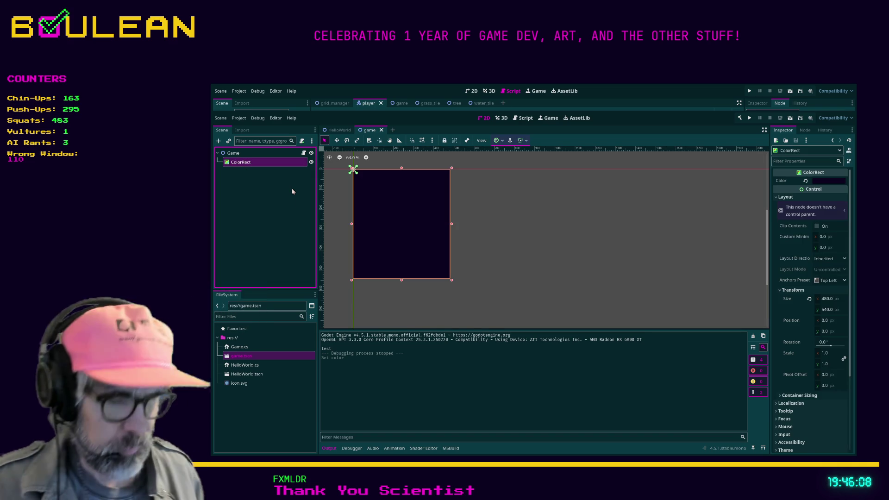
{"action": "type", "text": "BackgroundColorRect"}
{"action": "key", "text": "Return"}
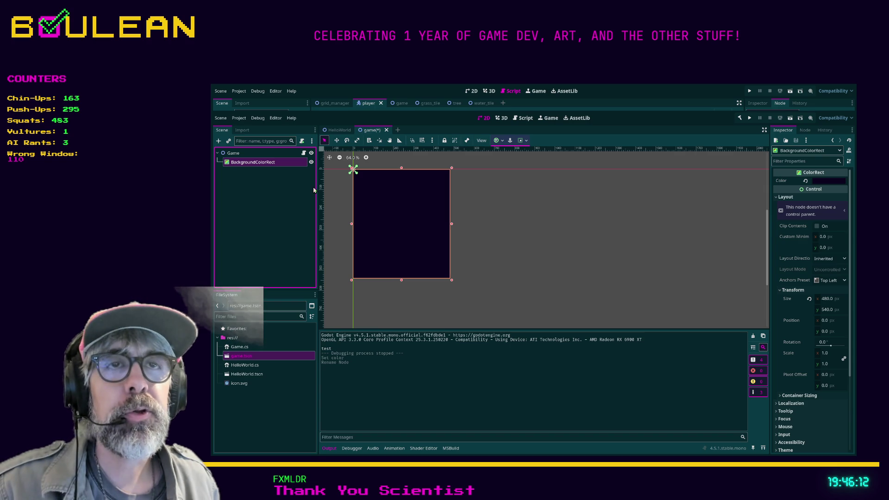
{"action": "left_click", "coordinate": [258, 155]}
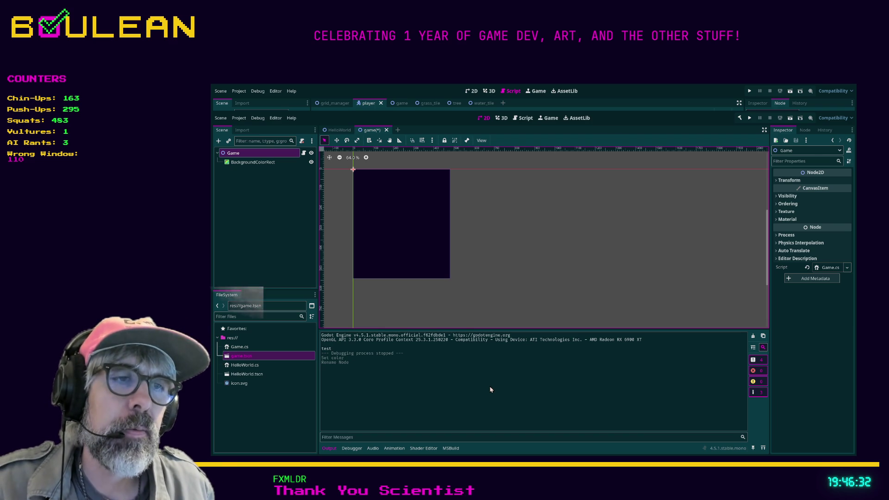
- Add a CharacterBody2D renamed Paddle under Game, then a CollisionShape2D child under Paddle
{"action": "key", "text": "Return"}
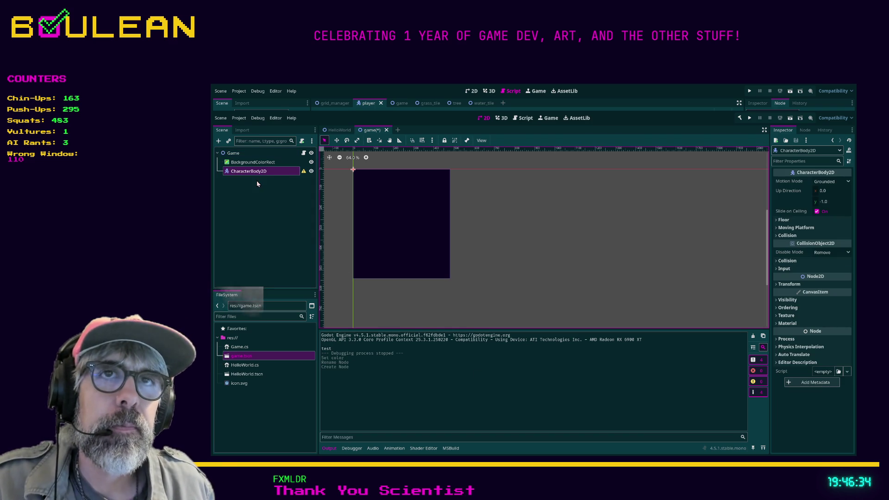
{"action": "left_click", "coordinate": [251, 173]}
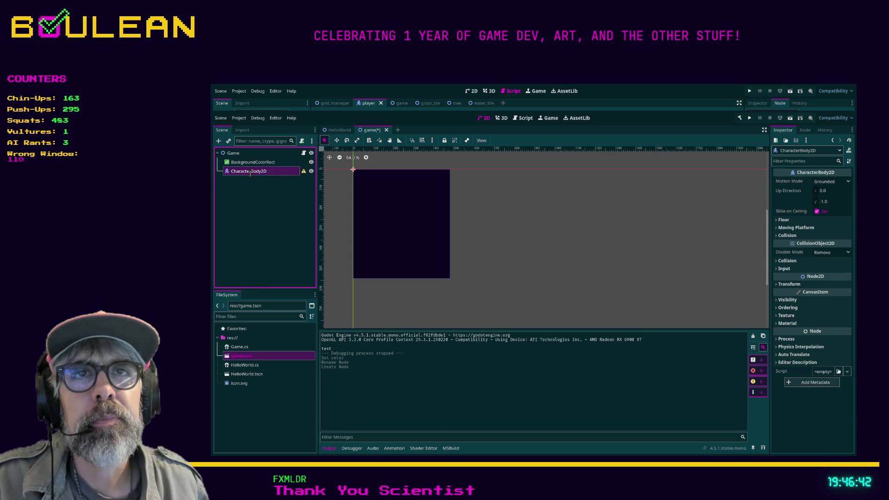
{"action": "type", "text": "Paddle"}
{"action": "key", "text": "Return"}
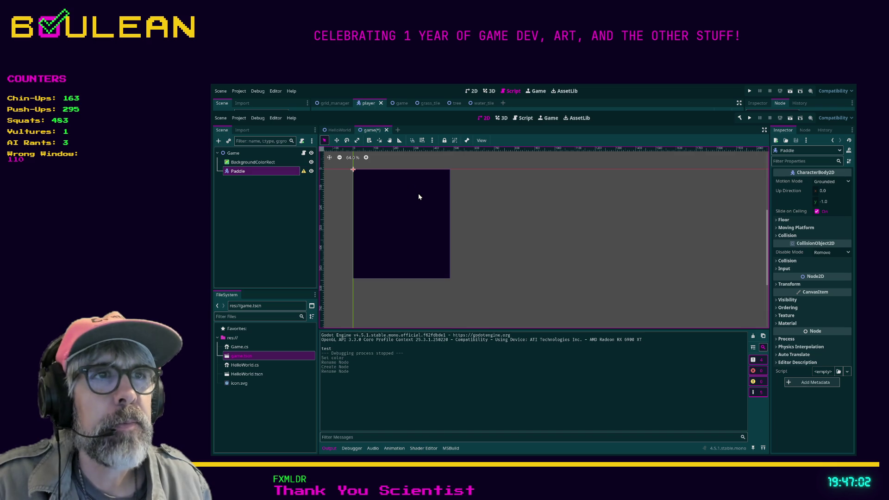
{"action": "key", "text": "ctrl+a"}
{"action": "key", "text": "Return"}
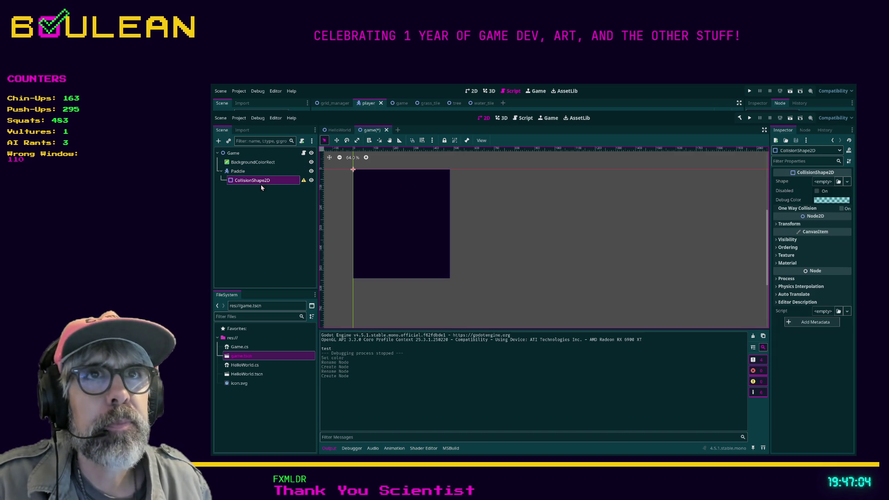
- Give the CollisionShape2D a new RectangleShape2D and drag it larger inside the dark background
{"action": "left_click", "coordinate": [848, 182]}
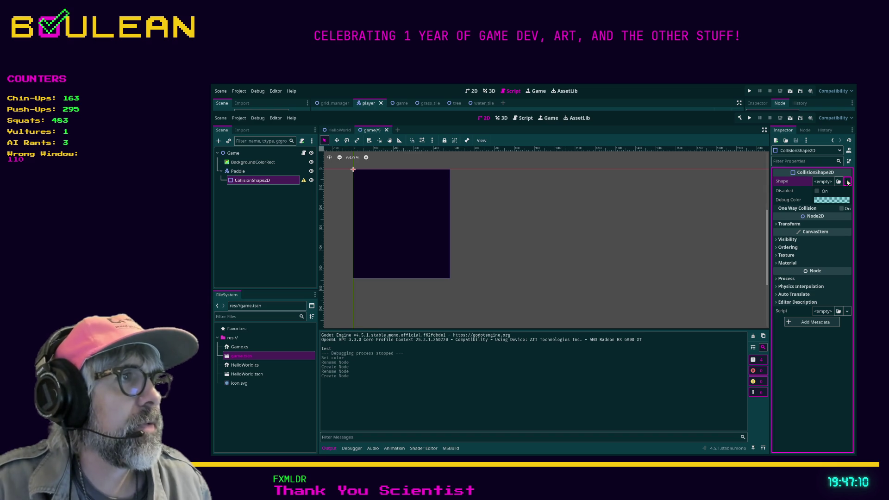
{"action": "left_click", "coordinate": [848, 182]}
{"action": "left_click", "coordinate": [813, 234]}
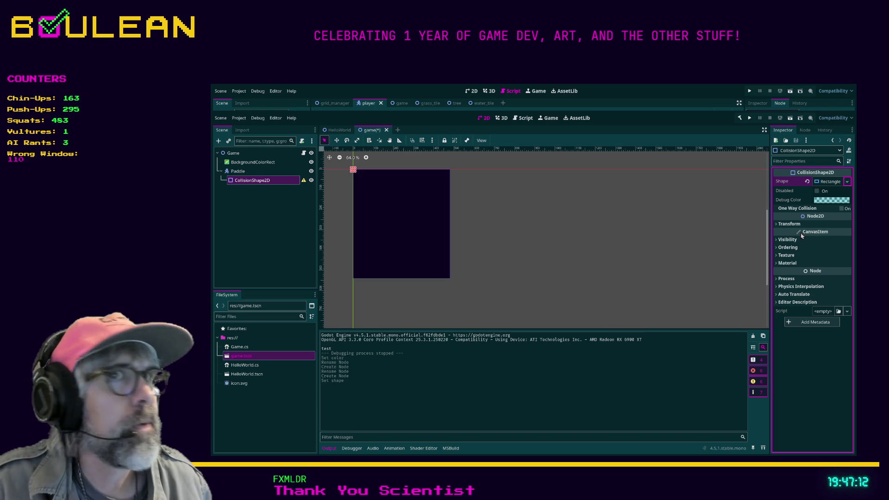
{"action": "left_click_drag", "start_coordinate": [355, 172], "coordinate": [373, 179]}
{"action": "scroll", "coordinate": [373, 178], "scroll_direction": "up", "scroll_amount": 5}
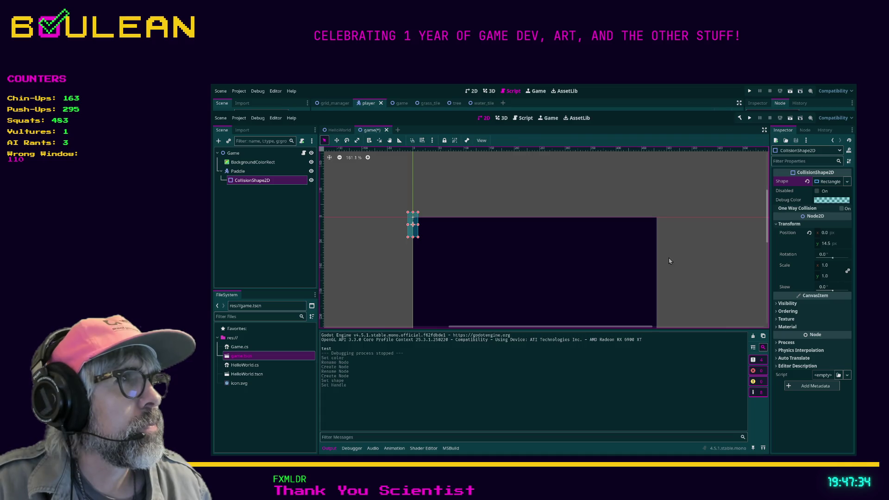
{"action": "left_click", "coordinate": [823, 204]}
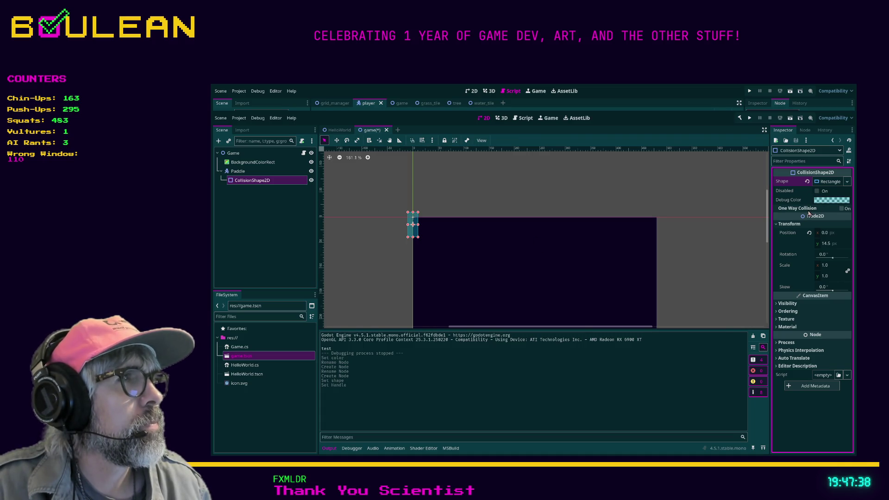
{"action": "mouse_move", "coordinate": [419, 225]}
{"action": "left_mouse_down"}
{"action": "mouse_move", "coordinate": [434, 226]}
{"action": "mouse_move", "coordinate": [442, 249]}
{"action": "left_mouse_up"}
- Add a ColorRect child under the Paddle node
{"action": "left_click", "coordinate": [244, 174]}
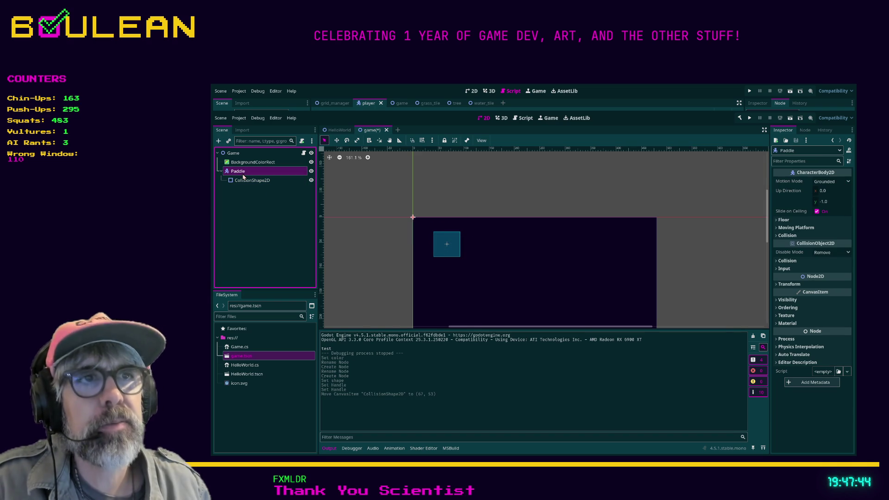
{"action": "key", "text": "ctrl+a"}
{"action": "key", "text": "Return"}
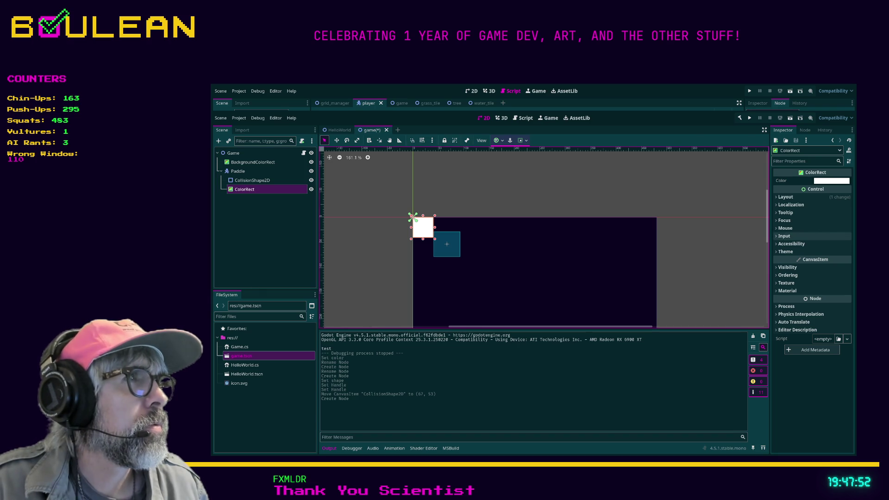
- Colour the new ColorRect yellow and set its Transform width to 10
{"action": "left_click", "coordinate": [823, 217]}
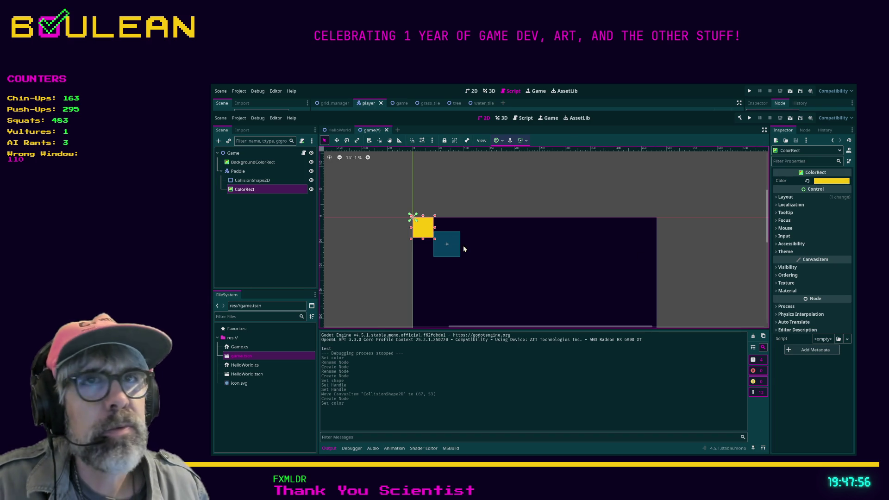
{"action": "left_click", "coordinate": [788, 198]}
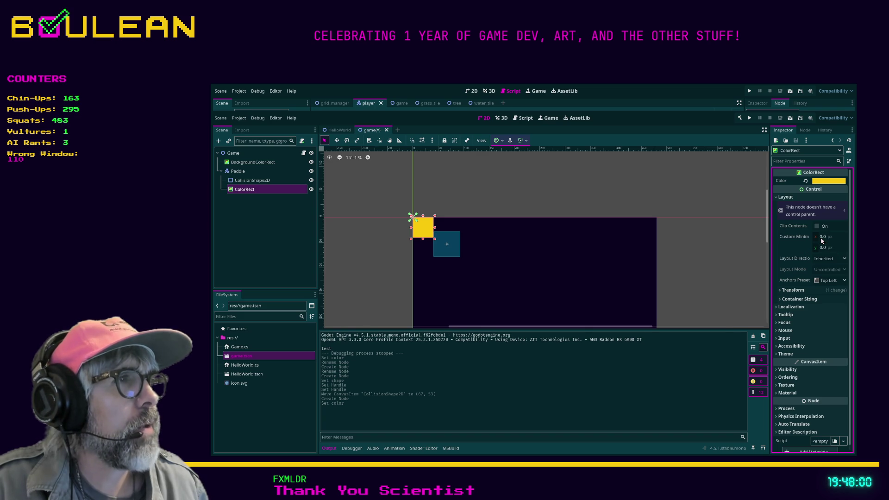
{"action": "left_click", "coordinate": [792, 290]}
{"action": "left_click", "coordinate": [823, 300]}
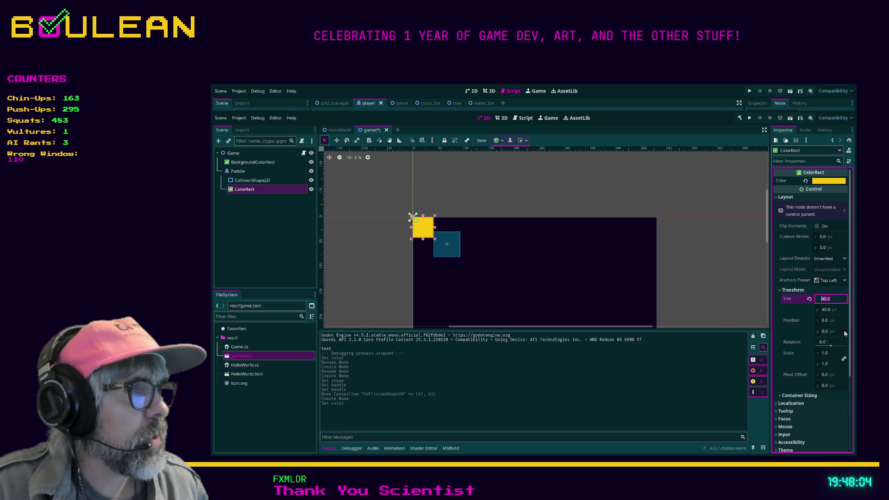
{"action": "type", "text": "10"}
{"action": "key", "text": "Return"}
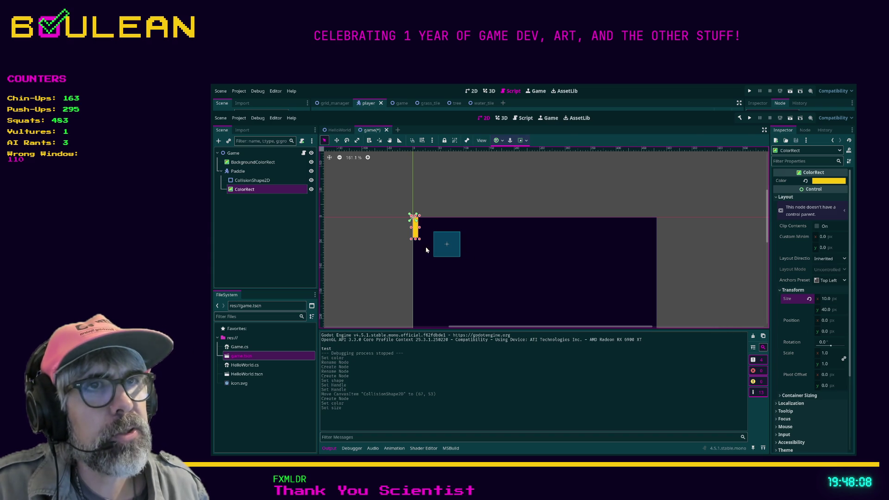
- Drag the yellow rectangle down to position (23, 145) near the background's lower left
{"action": "left_click_drag", "start_coordinate": [418, 238], "coordinate": [419, 260]}
{"action": "left_click_drag", "start_coordinate": [430, 299], "coordinate": [426, 311]}
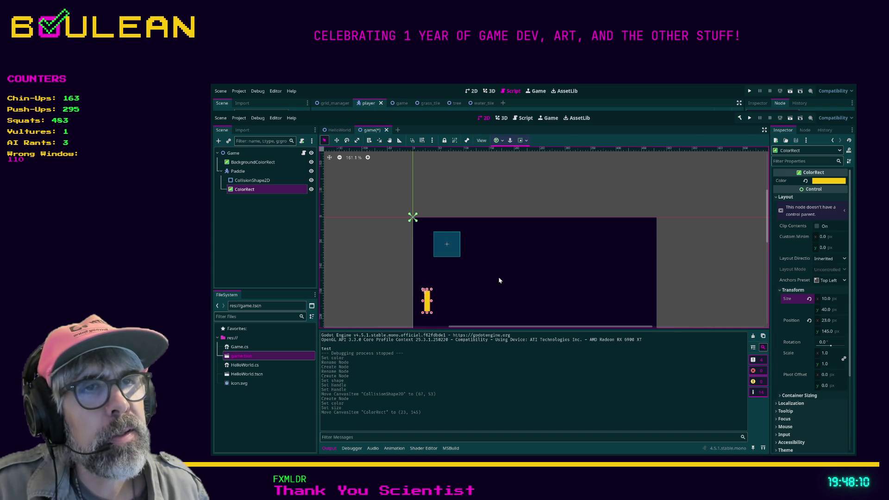
{"action": "scroll", "coordinate": [512, 266], "scroll_direction": "down", "scroll_amount": 4}
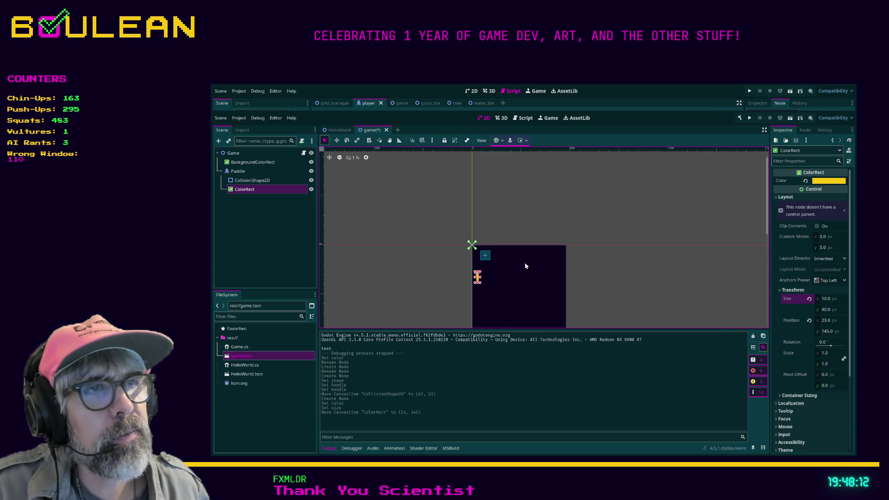
{"action": "scroll", "coordinate": [637, 266], "scroll_direction": "down", "scroll_amount": 2}
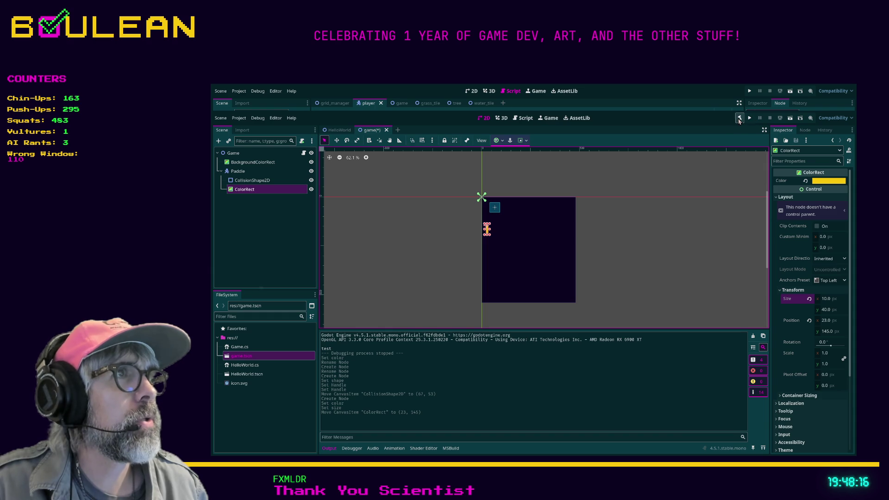
- Save and run the project with F5, focusing the game view showing the yellow paddle
{"action": "left_click", "coordinate": [610, 216]}
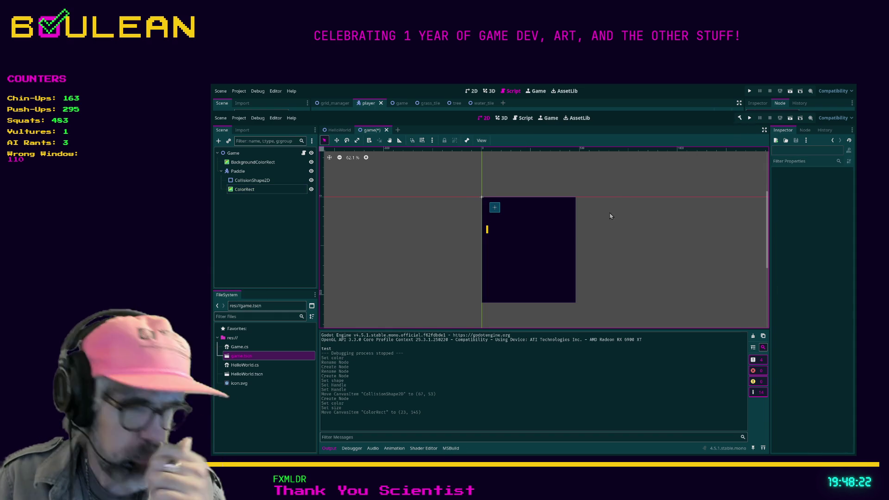
{"action": "key", "text": "F5"}
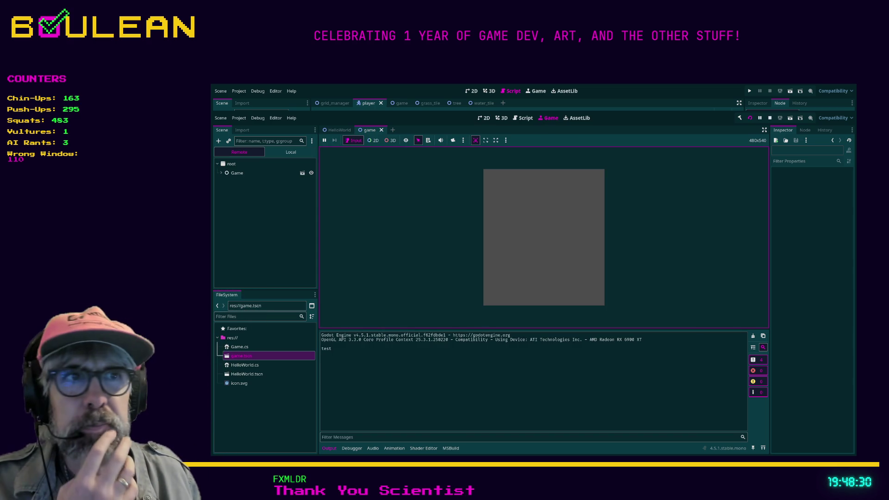
{"action": "left_click", "coordinate": [435, 263]}
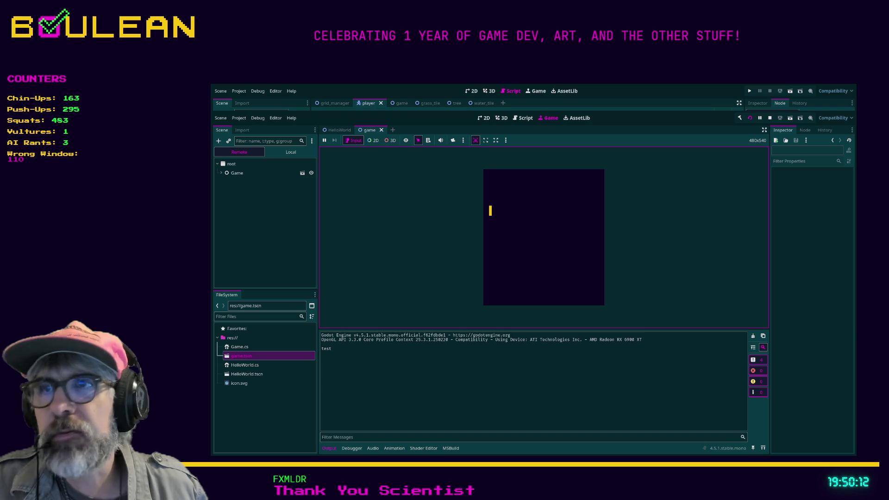
- Stop the game, set the paddle ColorRect's height to 60, and save the scene
{"action": "left_click", "coordinate": [770, 118]}
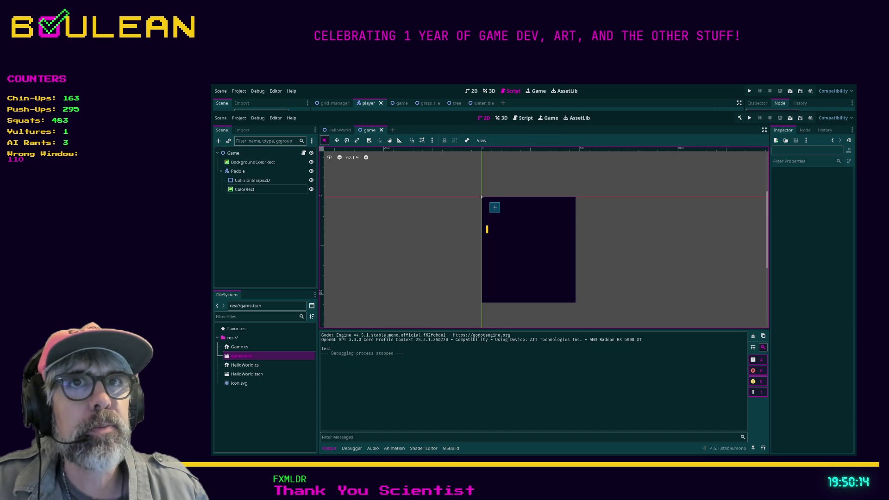
{"action": "left_click", "coordinate": [244, 189]}
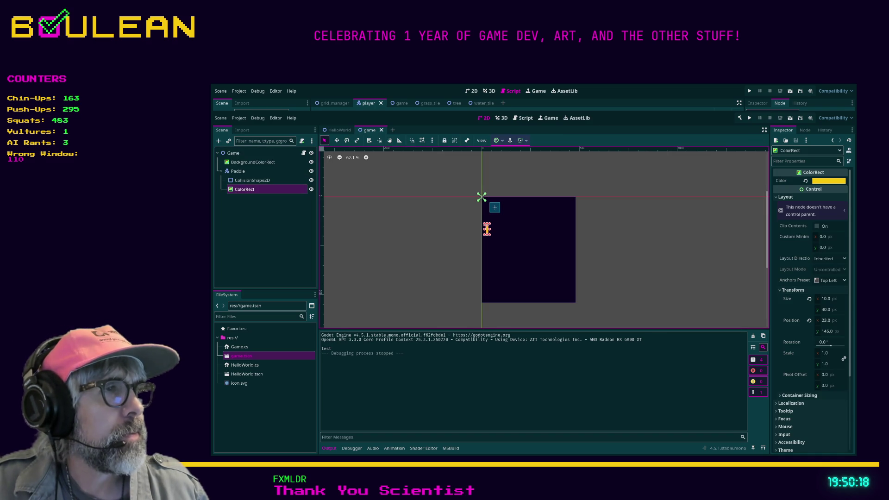
{"action": "left_click", "coordinate": [829, 309]}
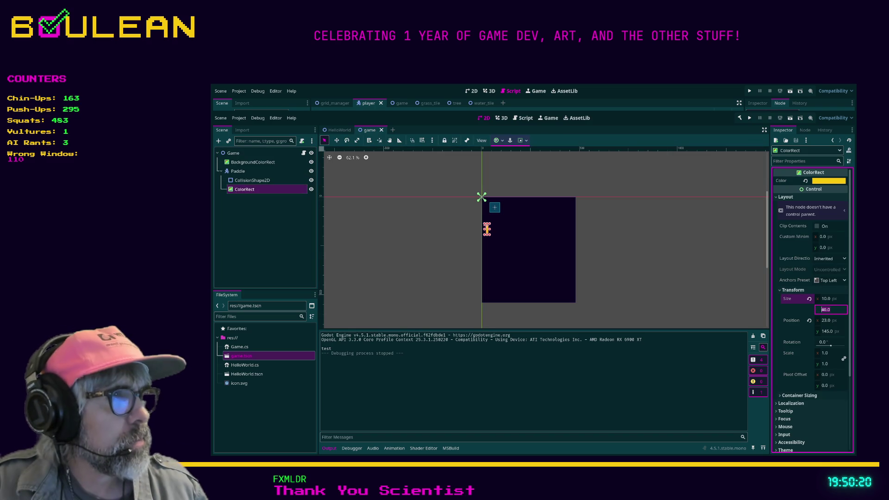
{"action": "type", "text": "60"}
{"action": "key", "text": "Return"}
{"action": "key", "text": "Escape"}
{"action": "key", "text": "ctrl+s"}
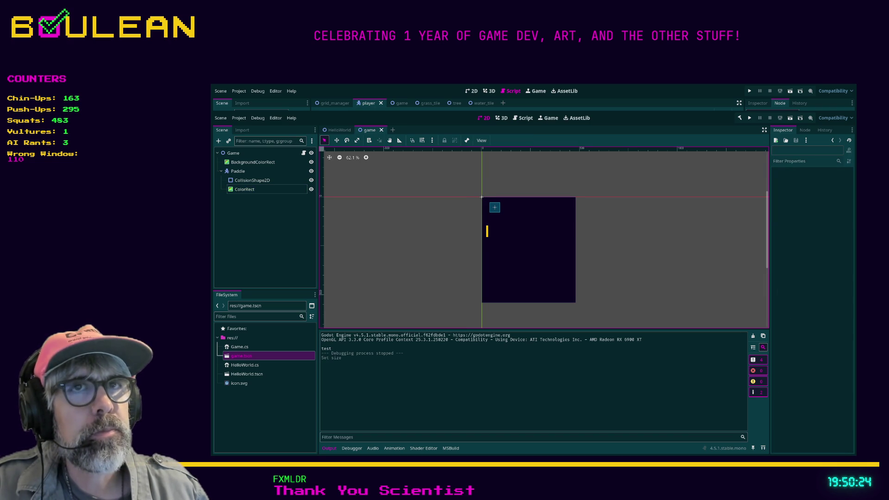
- Select the Paddle node and attach a new C# script, Paddle.cs
{"action": "left_click", "coordinate": [252, 180]}
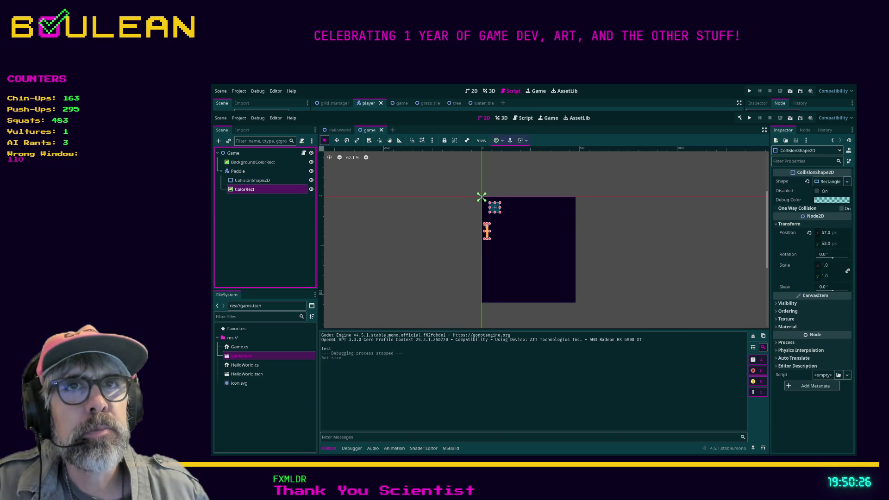
{"action": "left_click", "coordinate": [238, 171]}
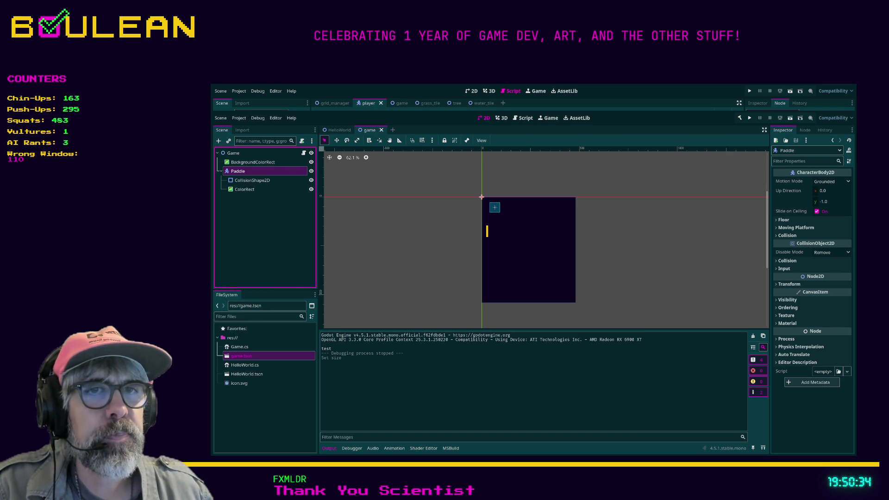
{"action": "key", "text": "Return"}
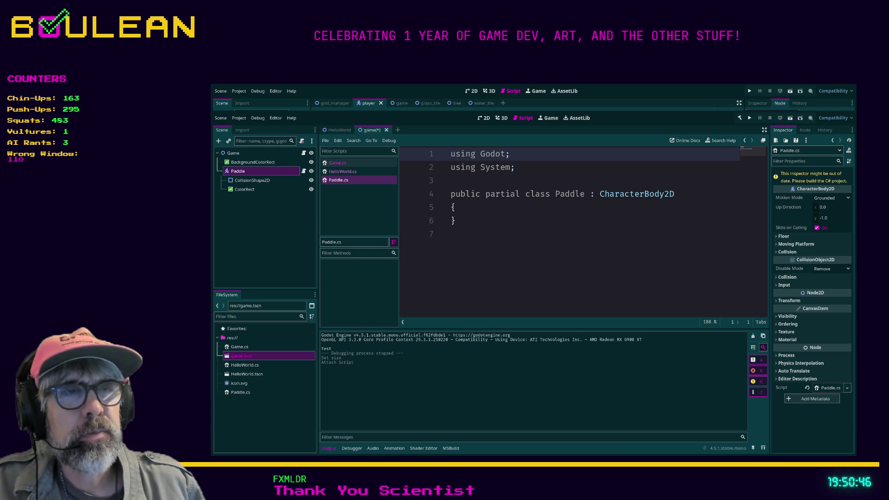
- Save the Paddle branch as paddle.tscn and open that scene in the 2D view
{"action": "left_click_drag", "start_coordinate": [238, 171], "coordinate": [245, 374]}
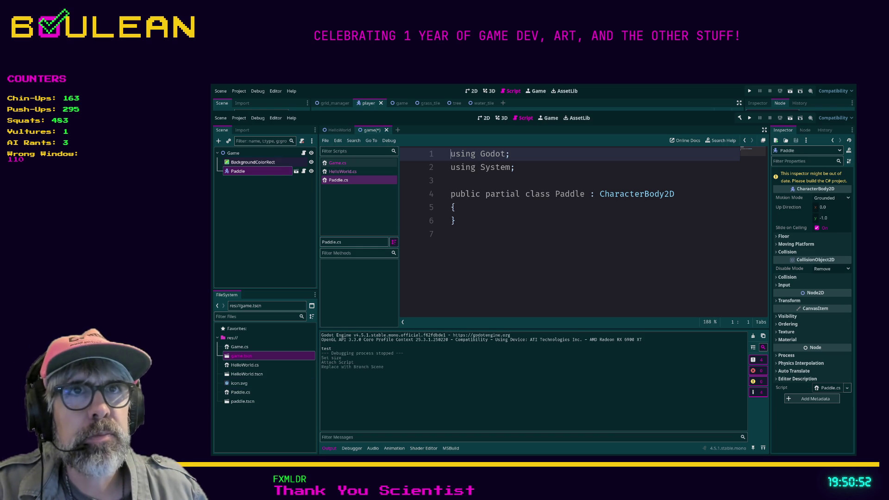
{"action": "left_click", "coordinate": [297, 171]}
{"action": "left_click", "coordinate": [484, 117]}
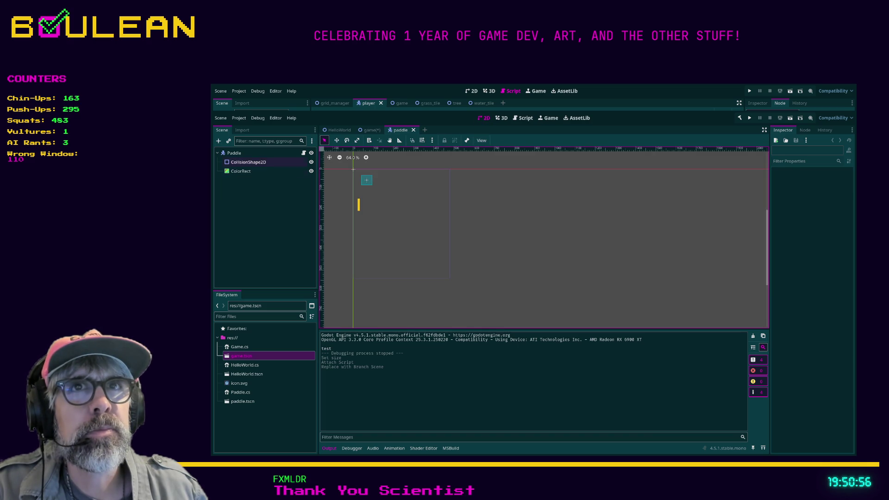
- Reset both the ColorRect's and the CollisionShape2D's positions to the origin
{"action": "left_click", "coordinate": [240, 171]}
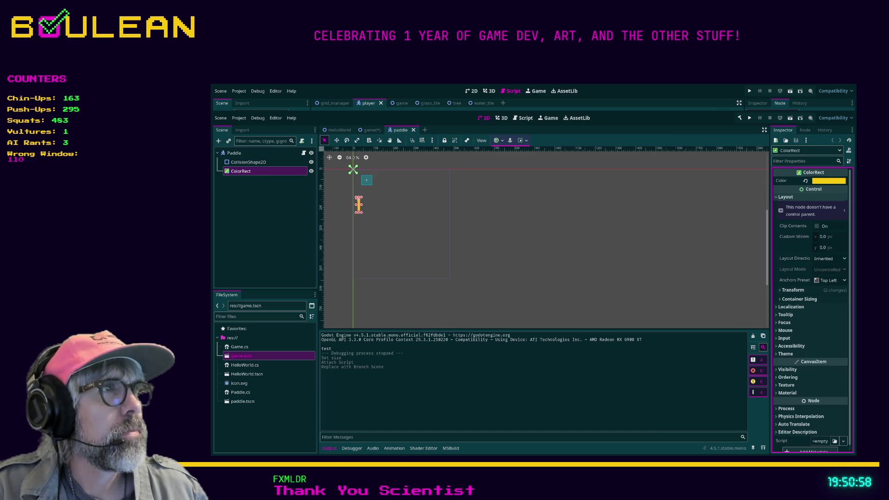
{"action": "left_click", "coordinate": [793, 290]}
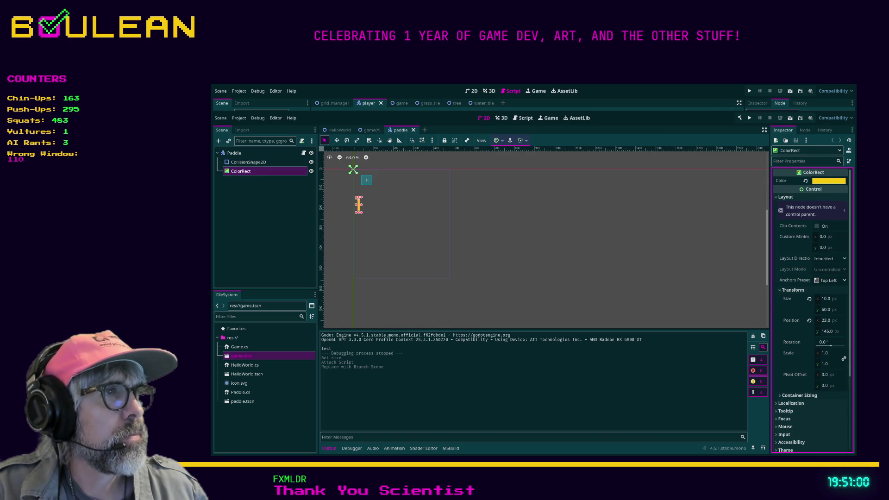
{"action": "left_click", "coordinate": [810, 320]}
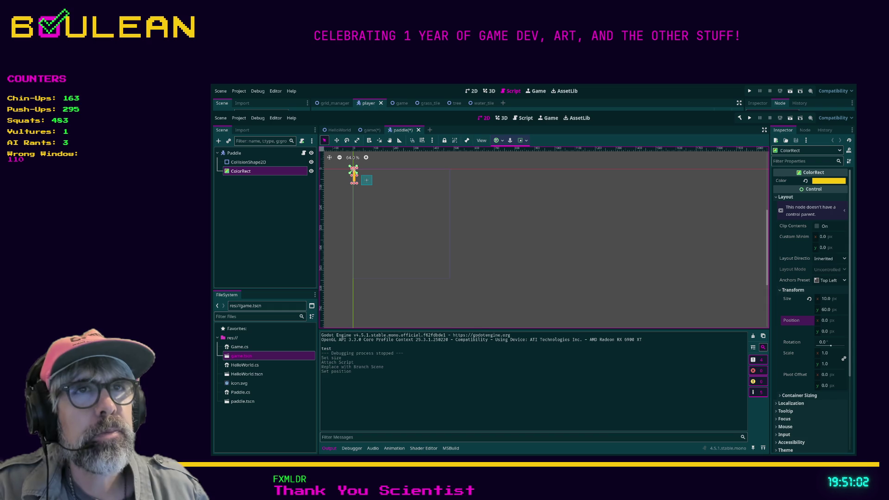
{"action": "left_click", "coordinate": [248, 162]}
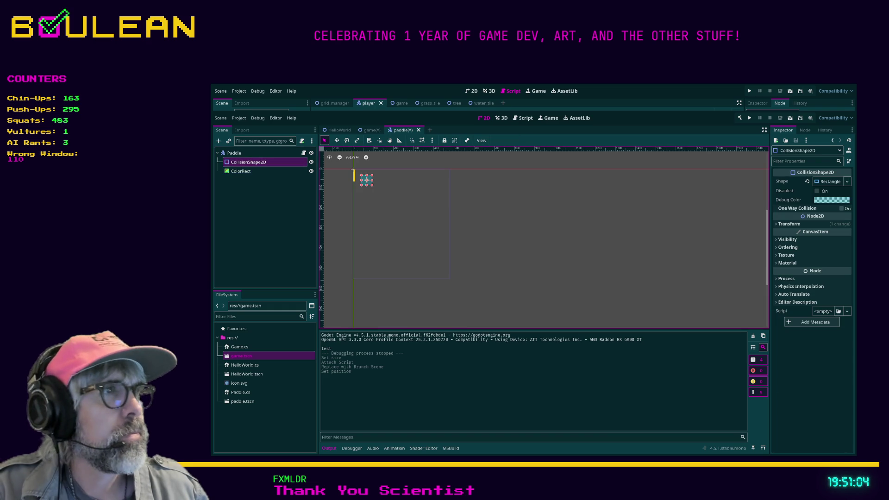
{"action": "left_click", "coordinate": [789, 223]}
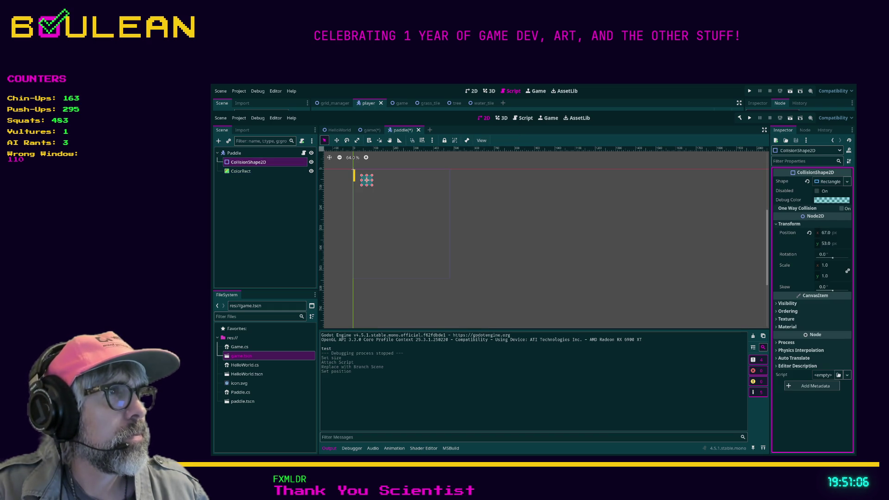
{"action": "left_click", "coordinate": [809, 233]}
- Stretch the collision shape to cover the yellow paddle rectangle
{"action": "scroll", "coordinate": [353, 169], "scroll_direction": "up", "scroll_amount": 7}
{"action": "mouse_move", "coordinate": [353, 163]}
{"action": "left_mouse_down"}
{"action": "mouse_move", "coordinate": [411, 250]}
{"action": "mouse_move", "coordinate": [412, 271]}
{"action": "left_mouse_up"}
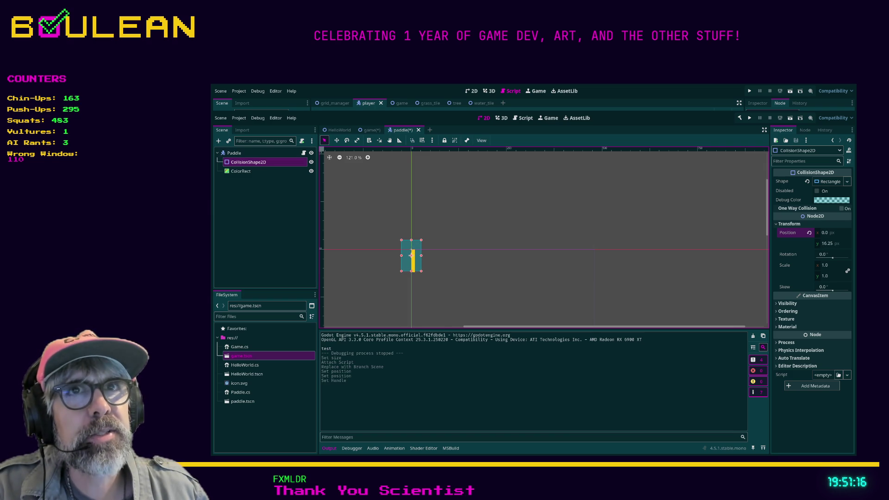
{"action": "left_click", "coordinate": [234, 153]}
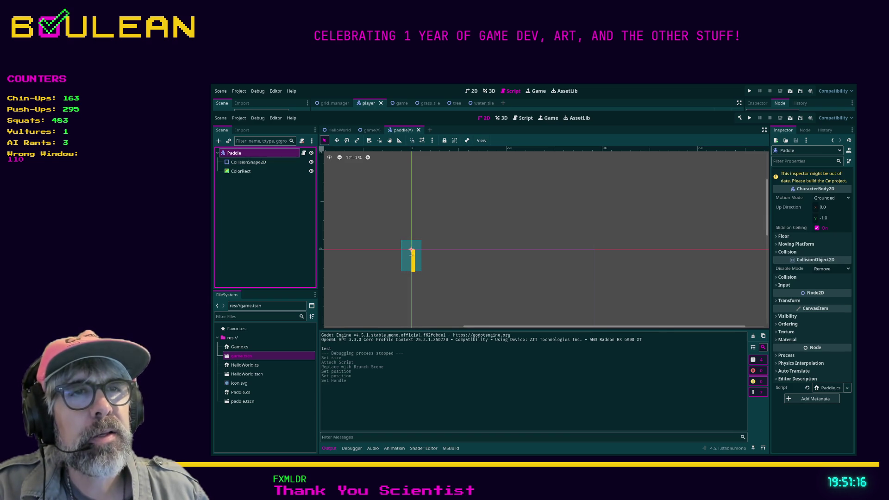
- Try the Full Rect anchor preset on the ColorRect, then undo it
{"action": "left_click", "coordinate": [412, 251]}
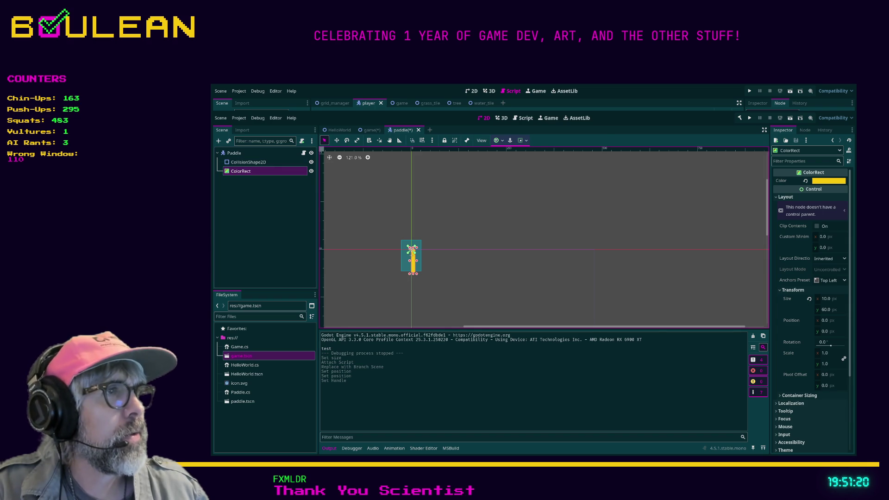
{"action": "left_click", "coordinate": [817, 281]}
{"action": "left_click", "coordinate": [829, 430]}
{"action": "scroll", "coordinate": [601, 265], "scroll_direction": "down", "scroll_amount": 4}
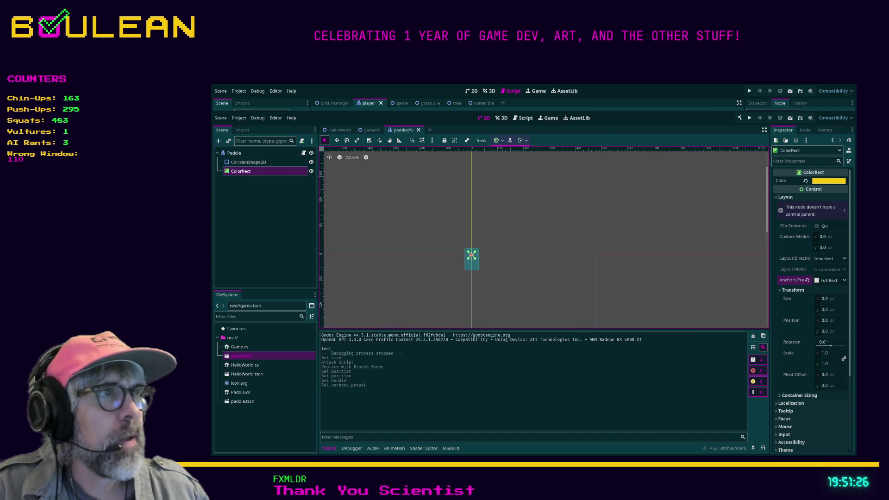
{"action": "key", "text": "ctrl+z"}
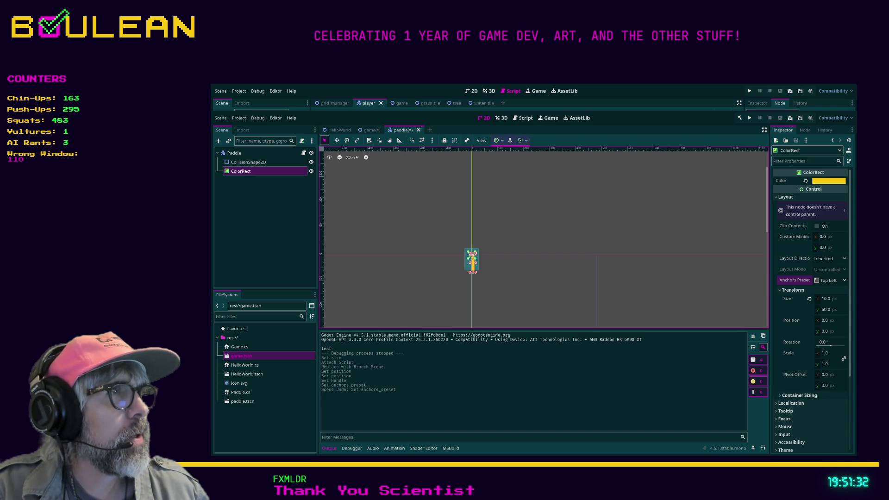
- Try Shrink Center container sizing, then revert both horizontal and vertical sizing to Fill
{"action": "scroll", "coordinate": [810, 278], "scroll_direction": "down", "scroll_amount": 2}
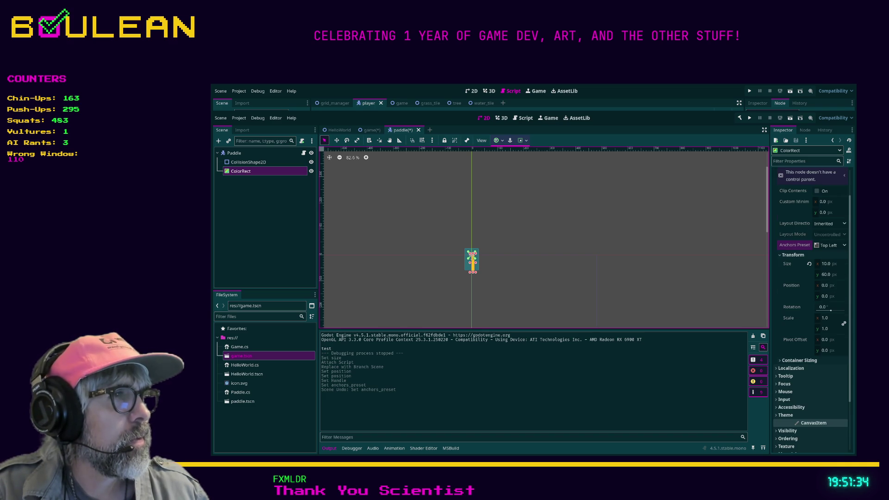
{"action": "left_click", "coordinate": [799, 361]}
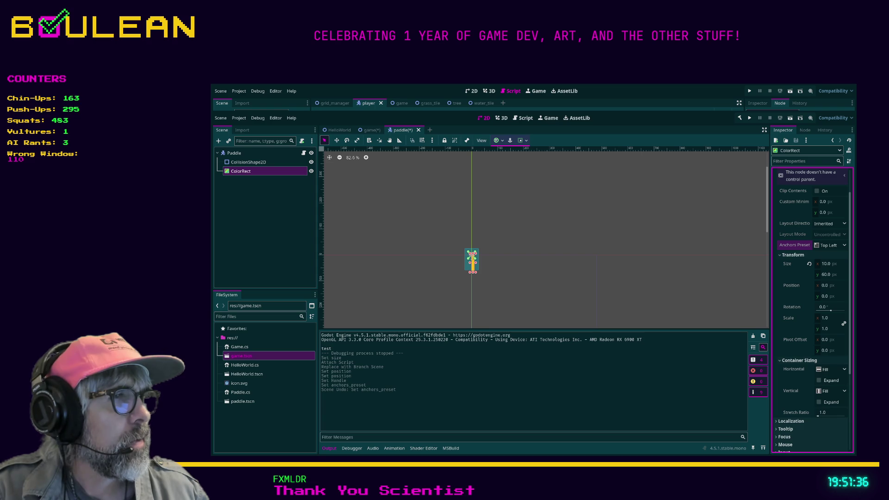
{"action": "left_click", "coordinate": [819, 369]}
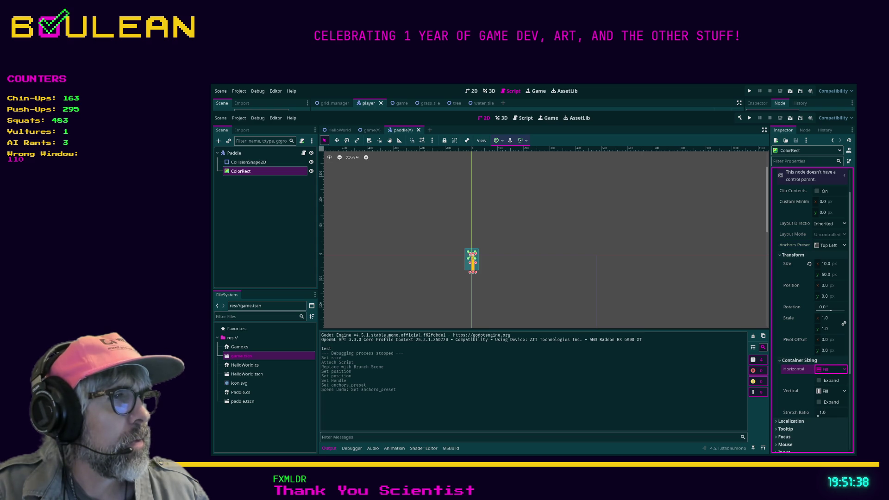
{"action": "left_click", "coordinate": [832, 397]}
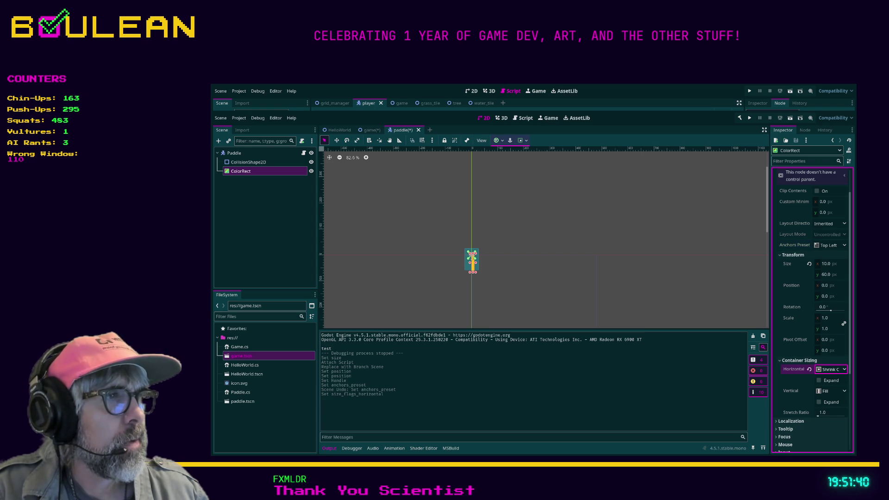
{"action": "left_click", "coordinate": [819, 380]}
{"action": "left_click", "coordinate": [819, 380]}
{"action": "left_click", "coordinate": [832, 391]}
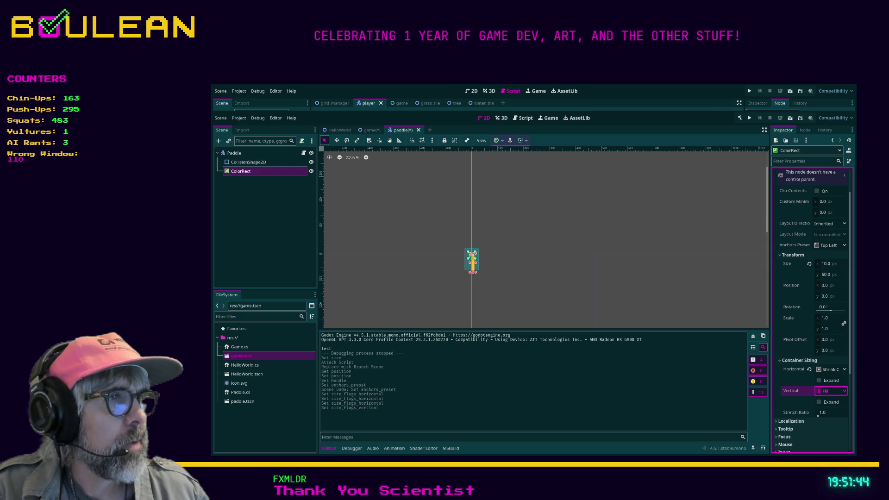
{"action": "left_click", "coordinate": [831, 391]}
{"action": "left_click", "coordinate": [831, 420]}
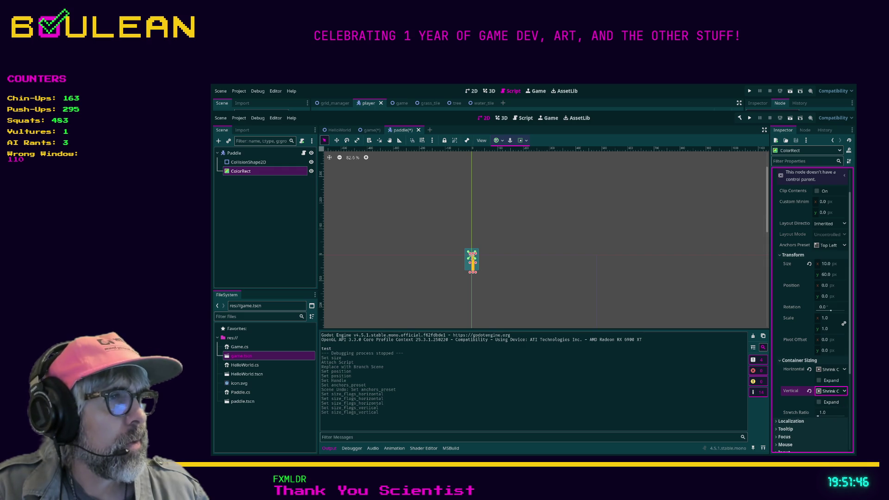
{"action": "left_click", "coordinate": [809, 391]}
{"action": "left_click", "coordinate": [810, 369]}
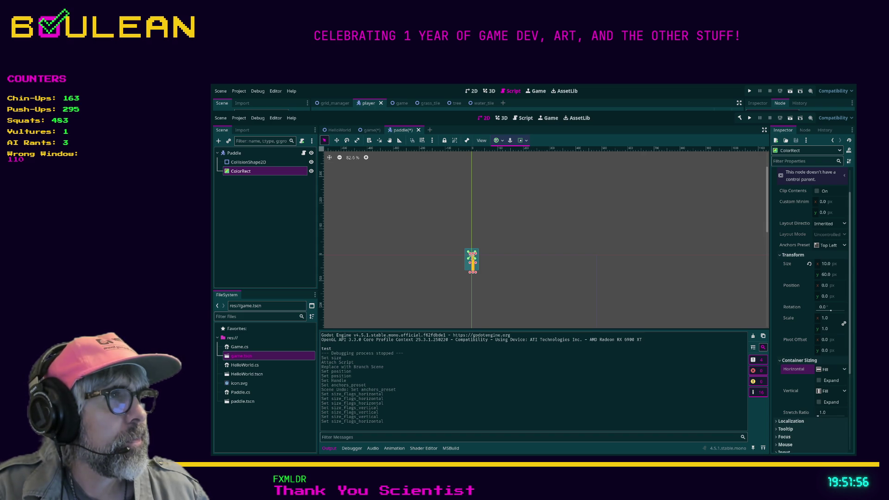
{"action": "left_click", "coordinate": [832, 286]}
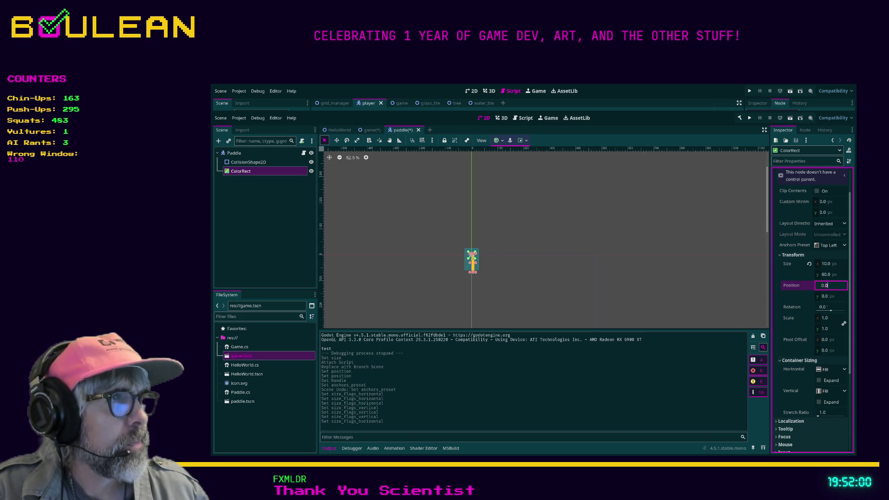
- Set the ColorRect's position to -5, -30 in the Inspector
{"action": "type", "text": "-5"}
{"action": "key", "text": "Tab"}
{"action": "type", "text": "-"}
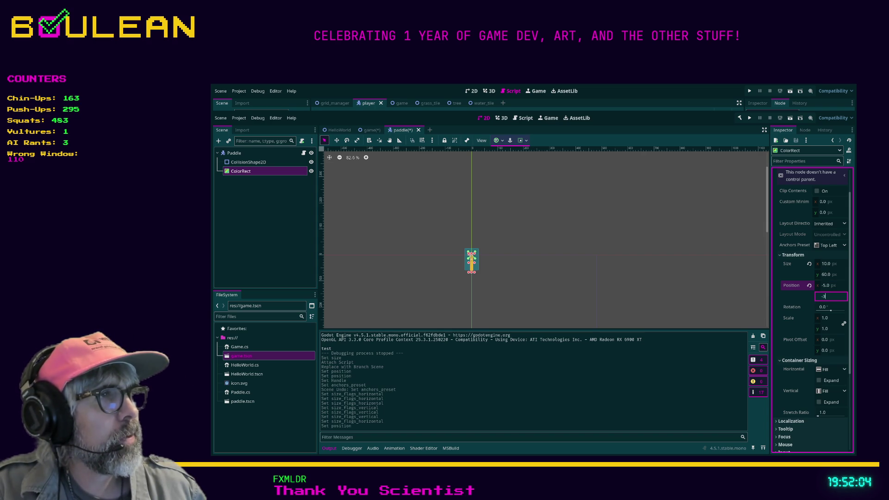
{"action": "key", "text": "Return"}
{"action": "key", "text": "Escape"}
- Shrink the collision rectangle to fit the paddle, checking it with the ColorRect briefly hidden
{"action": "scroll", "coordinate": [472, 257], "scroll_direction": "up", "scroll_amount": 8}
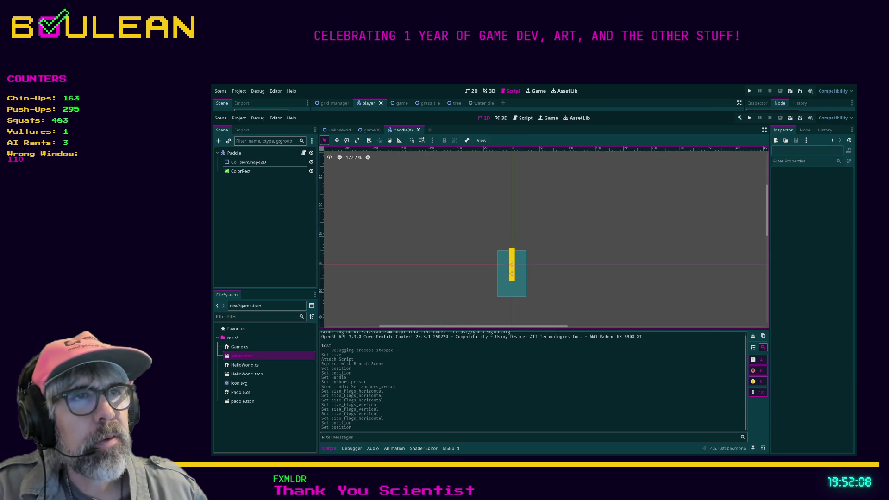
{"action": "scroll", "coordinate": [572, 291], "scroll_direction": "up", "scroll_amount": 2}
{"action": "left_click", "coordinate": [486, 261]}
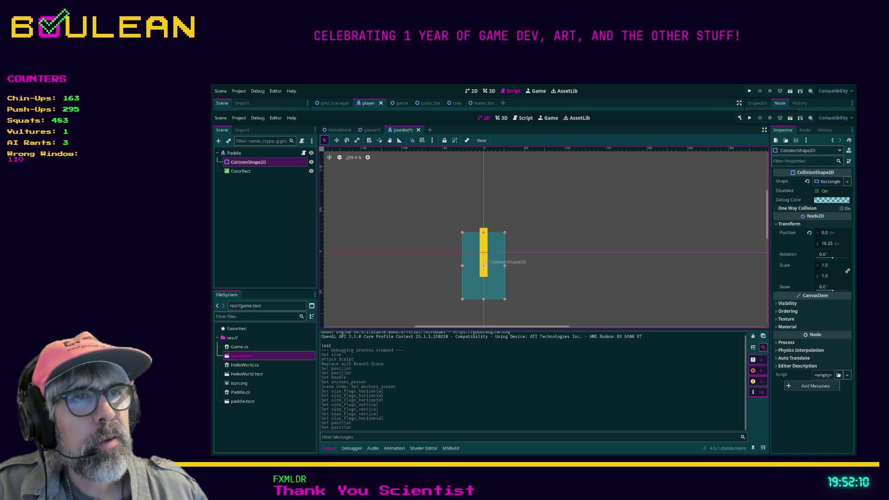
{"action": "mouse_move", "coordinate": [484, 299]}
{"action": "left_mouse_down"}
{"action": "mouse_move", "coordinate": [484, 277]}
{"action": "mouse_move", "coordinate": [503, 255]}
{"action": "mouse_move", "coordinate": [488, 255]}
{"action": "left_mouse_up"}
{"action": "key", "text": "Escape"}
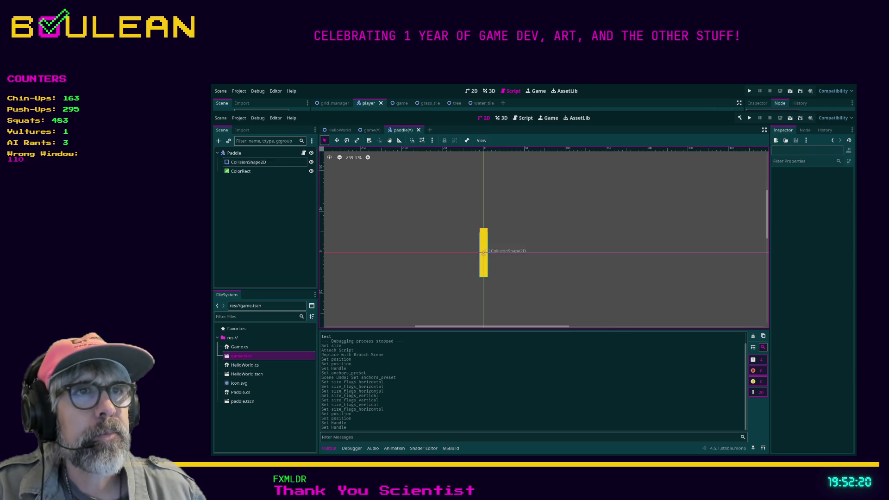
{"action": "left_click", "coordinate": [483, 253]}
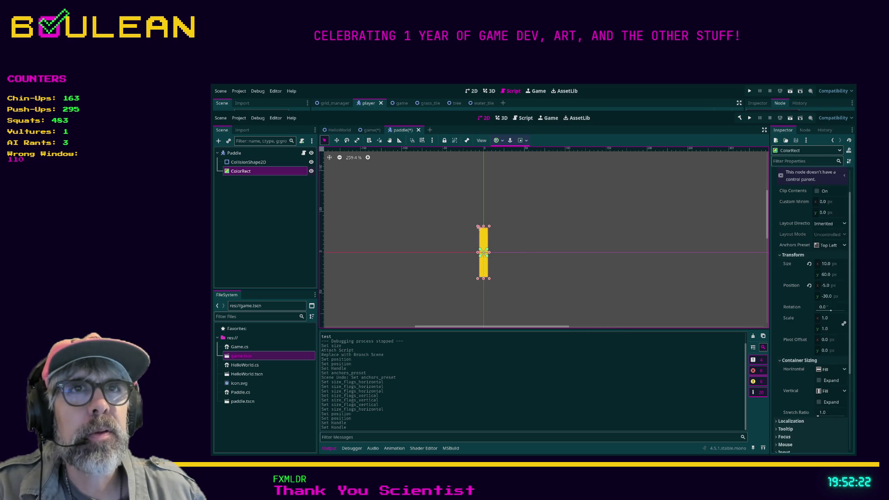
{"action": "left_click", "coordinate": [312, 171]}
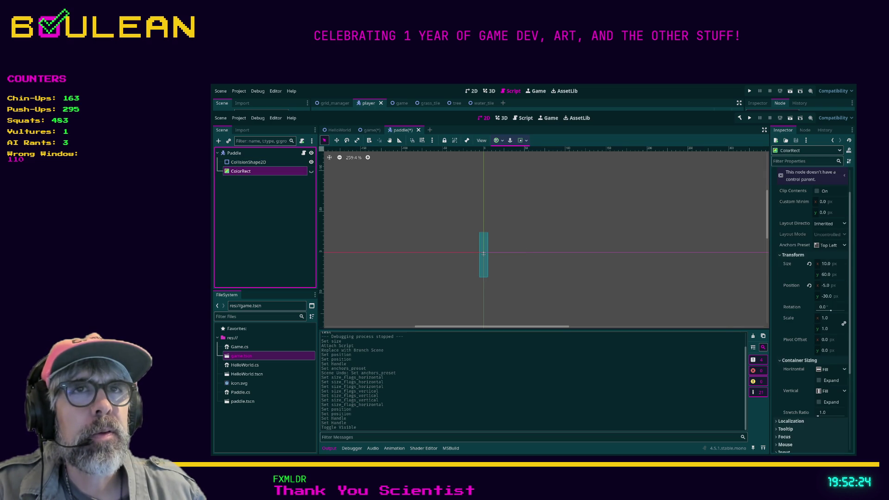
{"action": "left_click", "coordinate": [311, 171]}
- Move ColorRect above CollisionShape2D, lock it, and nudge the collision shape to center it
{"action": "left_click", "coordinate": [249, 162]}
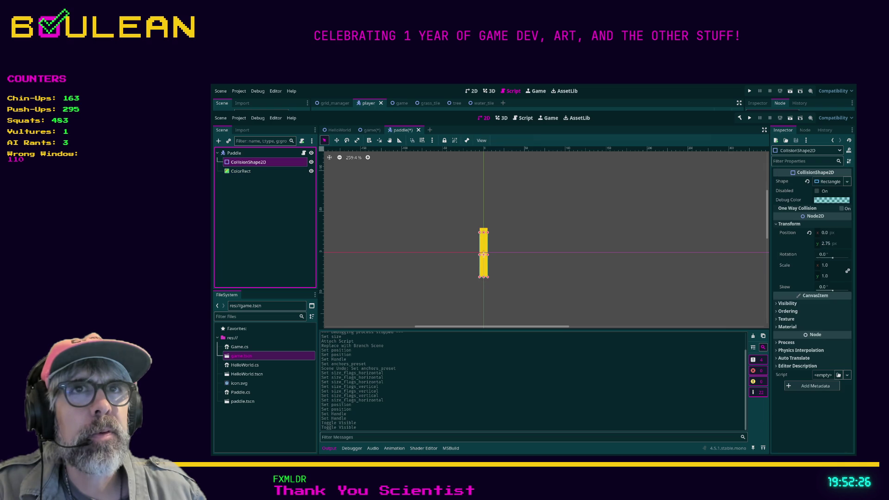
{"action": "left_click_drag", "start_coordinate": [240, 171], "coordinate": [245, 159]}
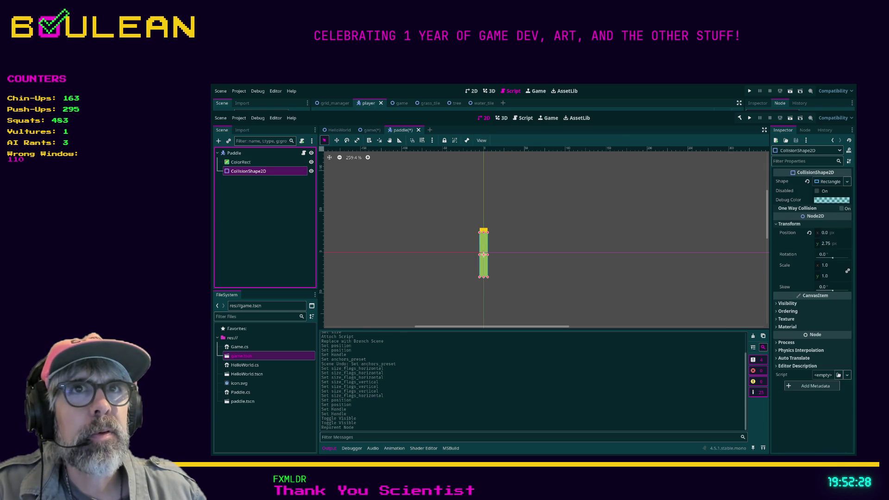
{"action": "left_click", "coordinate": [444, 140]}
{"action": "left_click", "coordinate": [248, 171]}
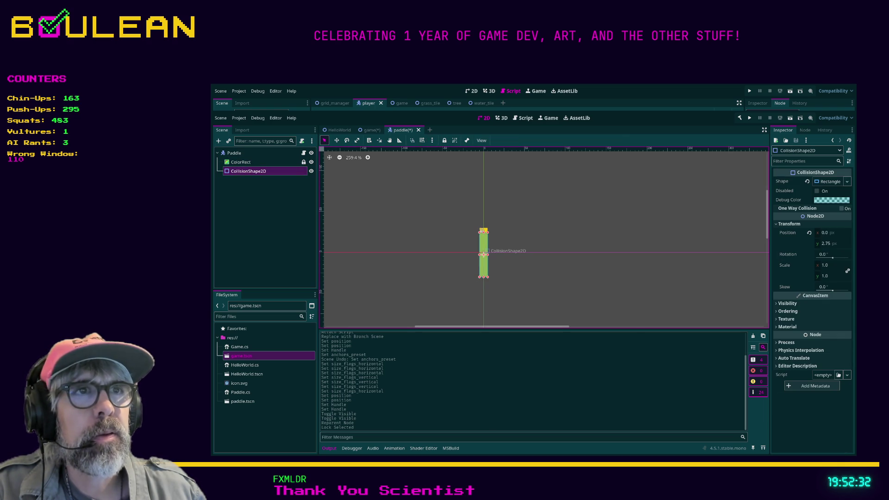
{"action": "left_click_drag", "start_coordinate": [483, 231], "coordinate": [483, 230]}
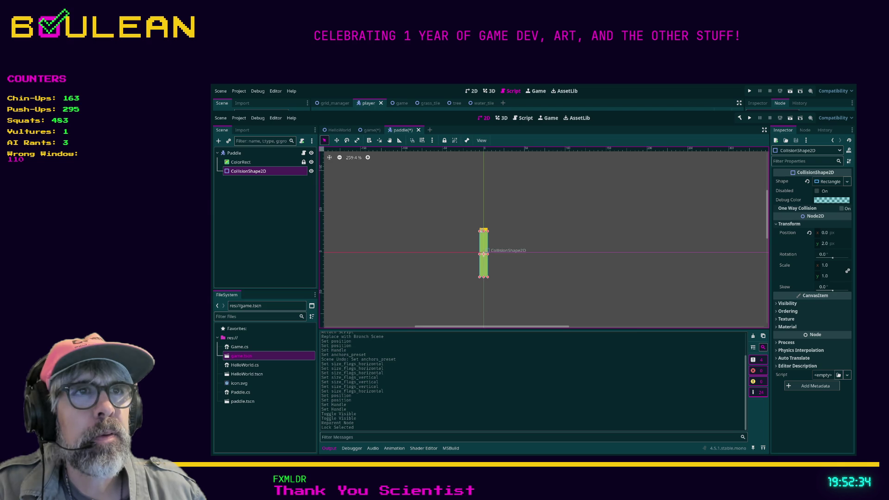
{"action": "left_click", "coordinate": [482, 230]}
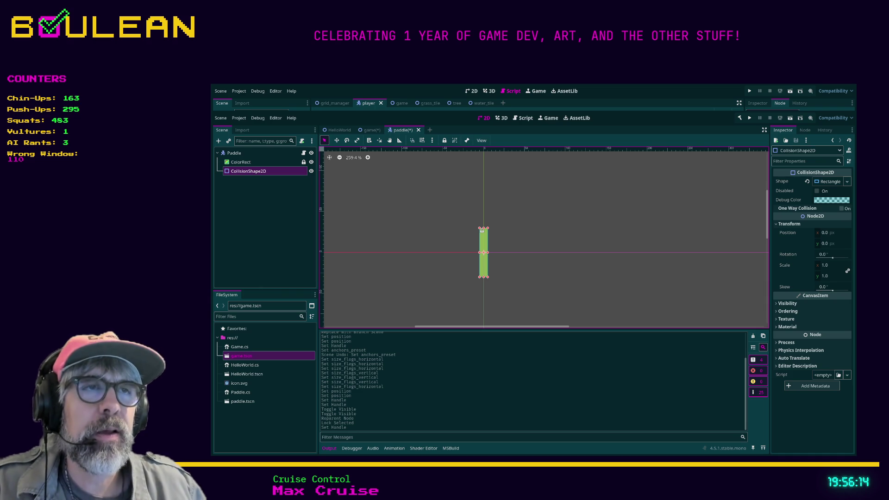
- Save paddle.tscn with Ctrl+S, then start adding a new input action
{"action": "key", "text": "Escape"}
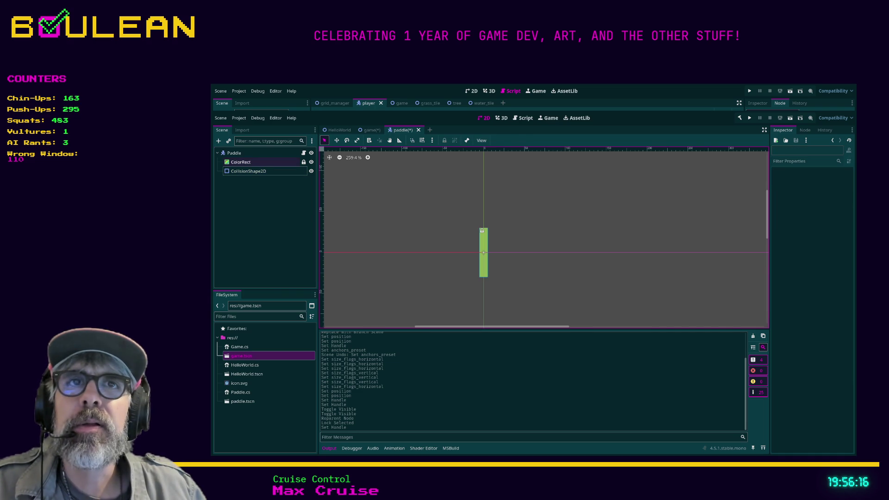
{"action": "left_click", "coordinate": [250, 162]}
{"action": "scroll", "coordinate": [381, 214], "scroll_direction": "down", "scroll_amount": 1}
{"action": "left_click", "coordinate": [382, 214]}
{"action": "key", "text": "ctrl+s"}
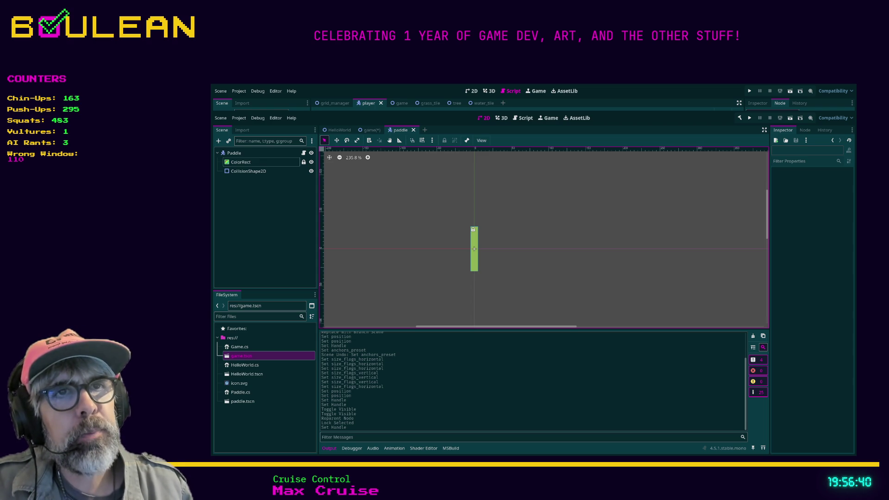
{"action": "key", "text": "Return"}
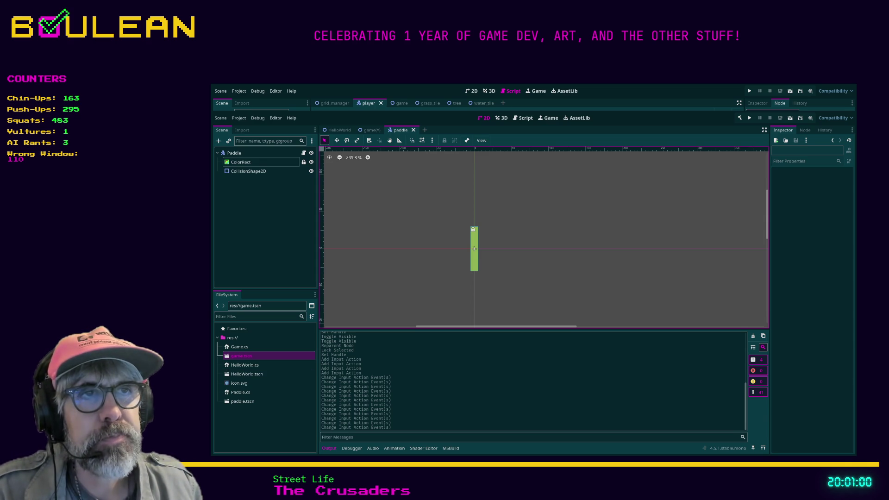
- Back in paddle.tscn, select the paddle's CollisionShape2D node
{"action": "left_click", "coordinate": [249, 171]}
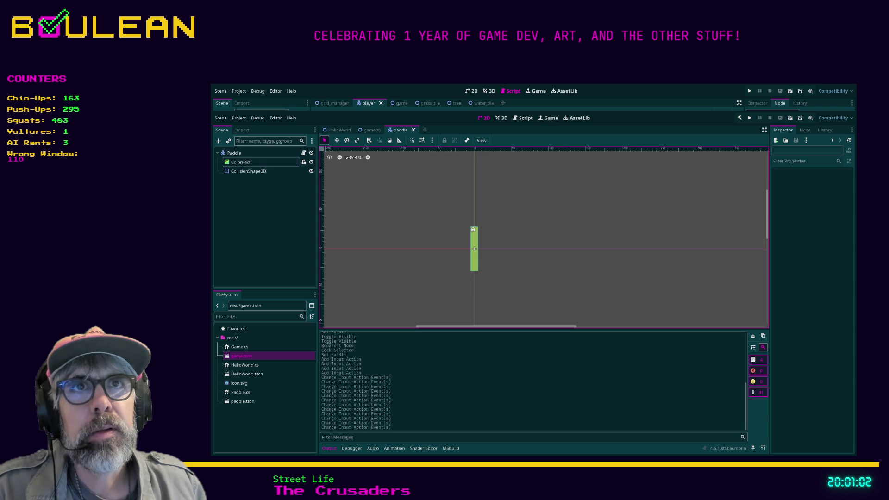
- Open the Paddle script and start a new line inside the Paddle class
{"action": "left_click", "coordinate": [234, 153]}
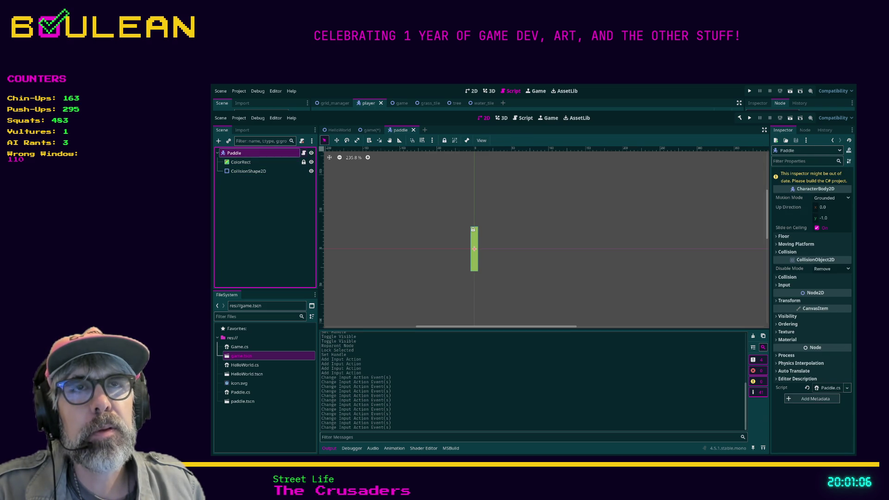
{"action": "key", "text": "ctrl+F3"}
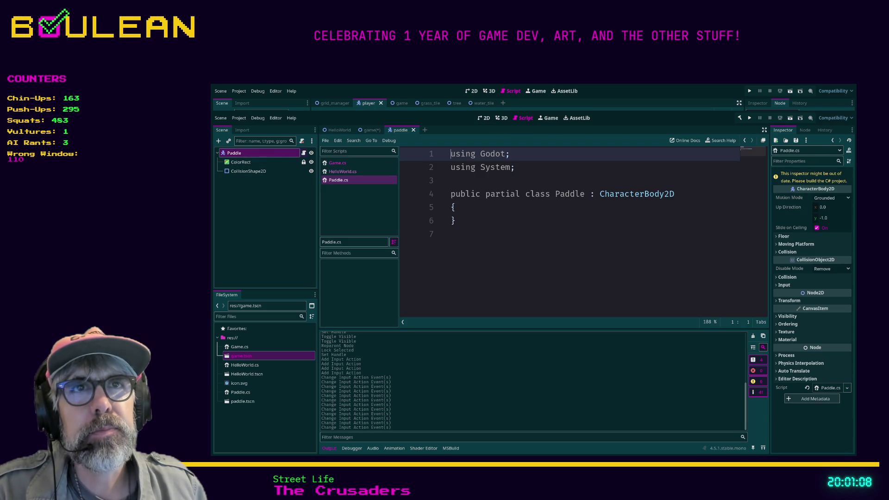
{"action": "left_click", "coordinate": [451, 233]}
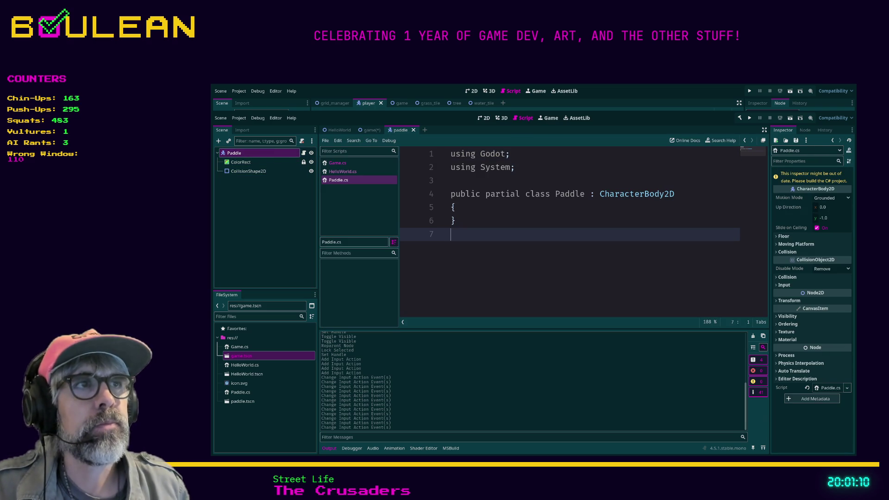
{"action": "key", "text": "Up"}
{"action": "key", "text": "Up"}
{"action": "key", "text": "End"}
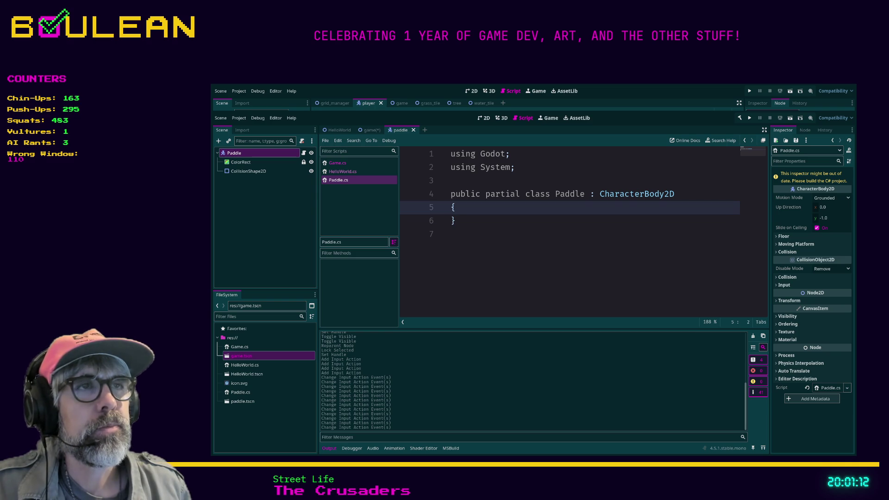
{"action": "key", "text": "Return"}
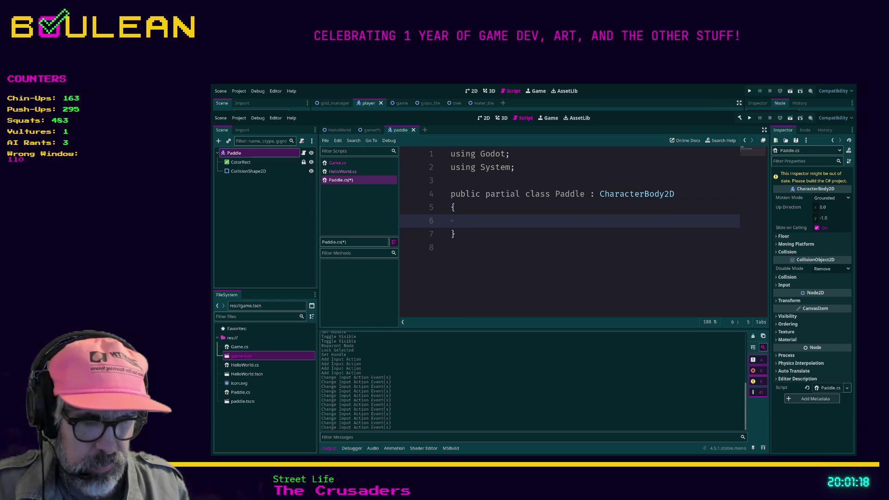
- Add a public void MoveUp() method whose body holds pass
{"action": "type", "text": "public"}
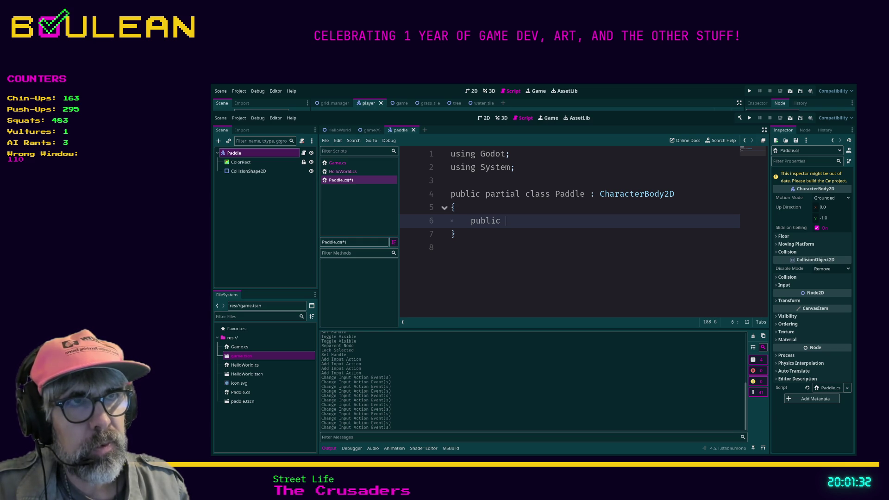
{"action": "type", "text": "void "}
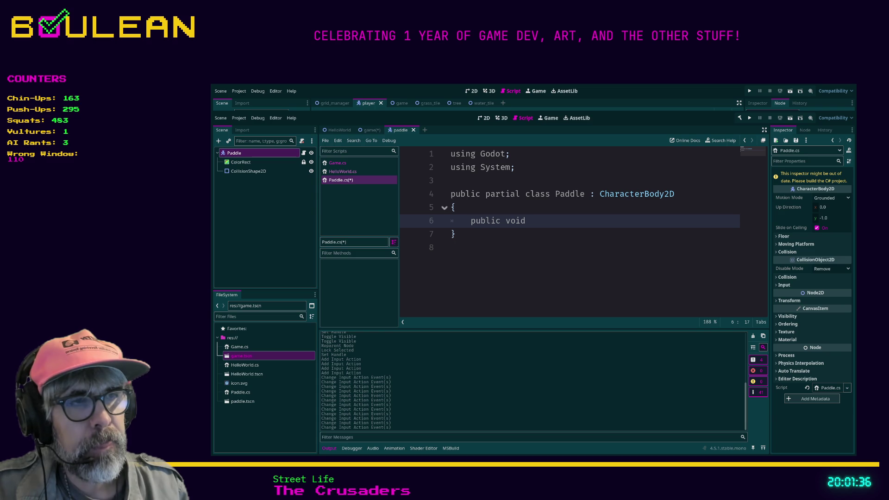
{"action": "type", "text": "MoveUp"}
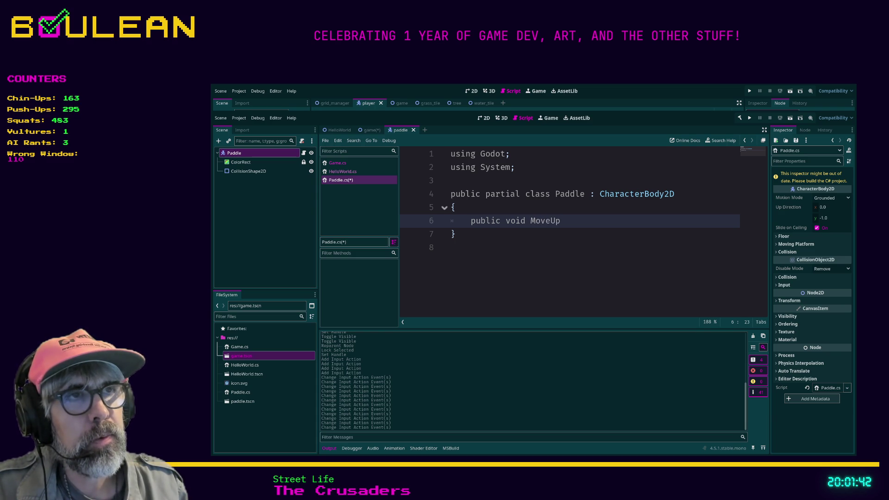
{"action": "type", "text": "()"}
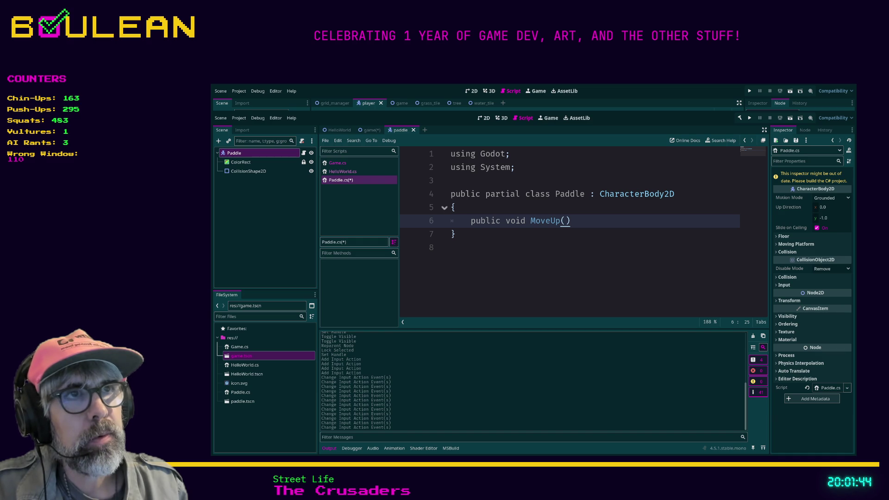
{"action": "key", "text": "Return"}
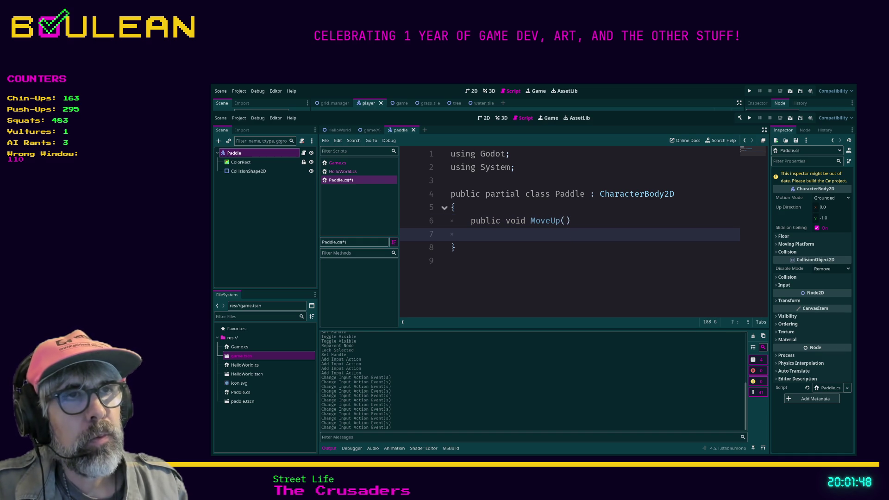
{"action": "type", "text": "{"}
{"action": "key", "text": "Return"}
{"action": "type", "text": "pass"}
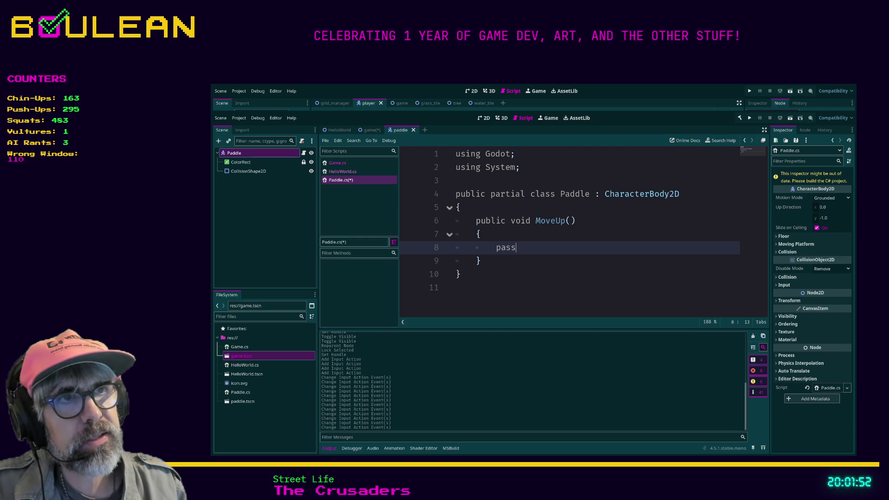
{"action": "key", "text": "Up"}
{"action": "key", "text": "Down"}
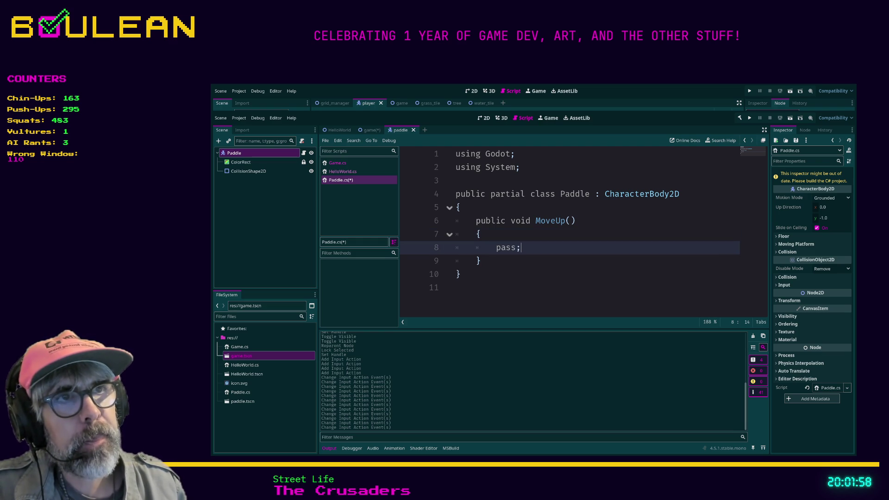
{"action": "key", "text": "Down"}
- Add a public void MoveDown() method with a pass; body, then select both methods
{"action": "key", "text": "Return"}
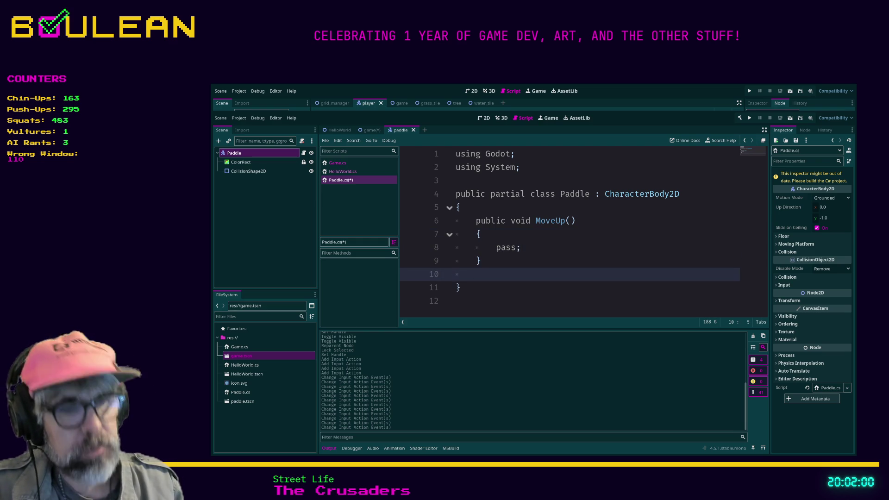
{"action": "type", "text": "public void "}
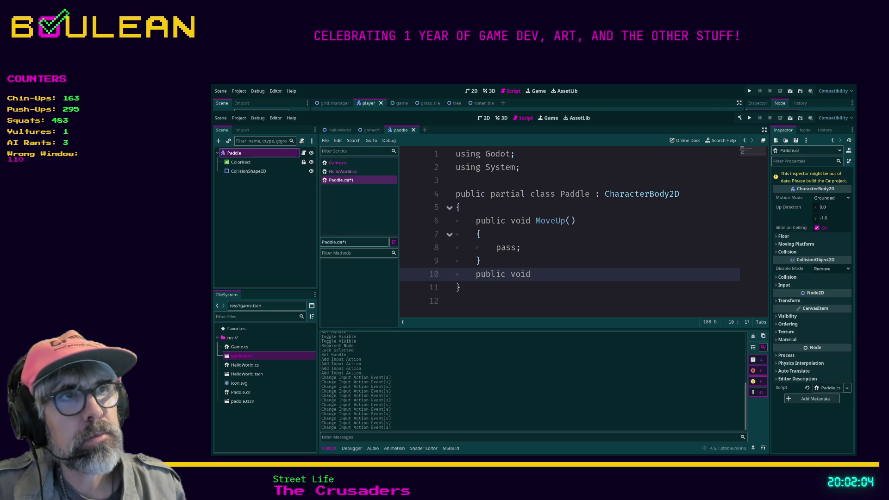
{"action": "type", "text": "Move"}
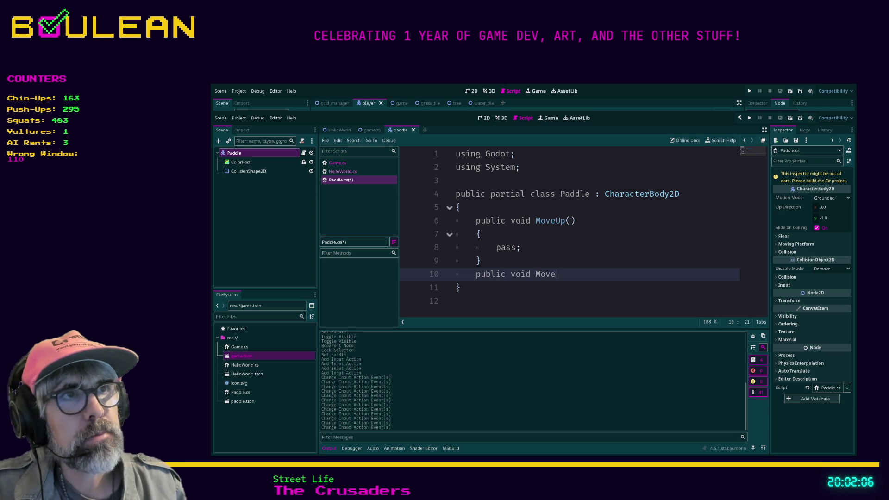
{"action": "type", "text": "Down()"}
{"action": "key", "text": "Return"}
{"action": "type", "text": "P"}
{"action": "key", "text": "BackSpace"}
{"action": "type", "text": "{"}
{"action": "key", "text": "Return"}
{"action": "type", "text": "pass;"}
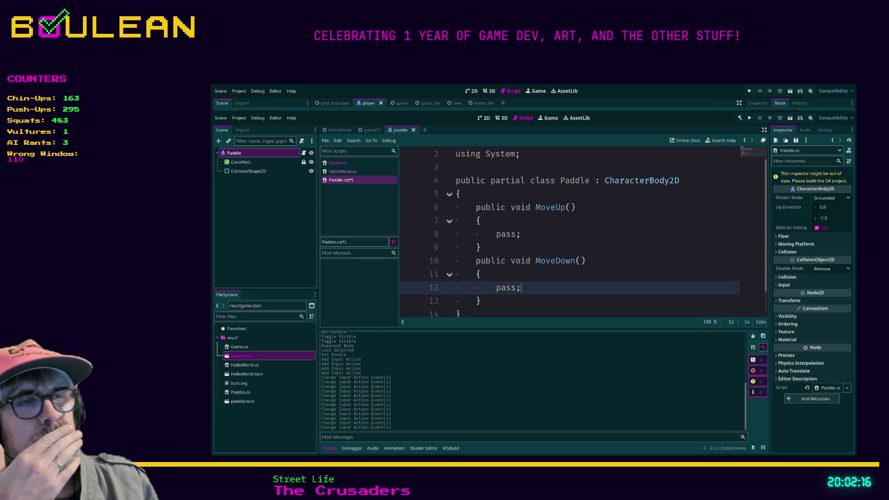
{"action": "scroll", "coordinate": [583, 232], "scroll_direction": "down", "scroll_amount": 1}
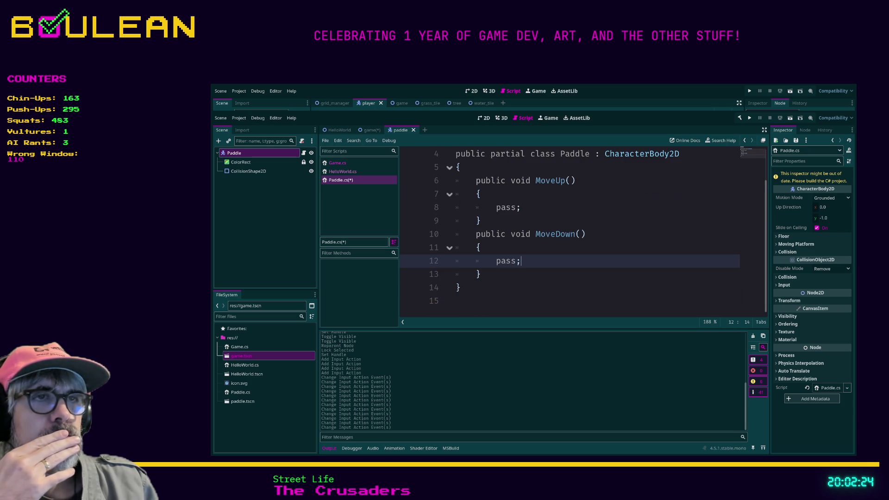
{"action": "mouse_move", "coordinate": [484, 275]}
{"action": "left_mouse_down"}
{"action": "mouse_move", "coordinate": [496, 261]}
{"action": "mouse_move", "coordinate": [459, 234]}
{"action": "mouse_move", "coordinate": [456, 181]}
{"action": "left_mouse_up"}
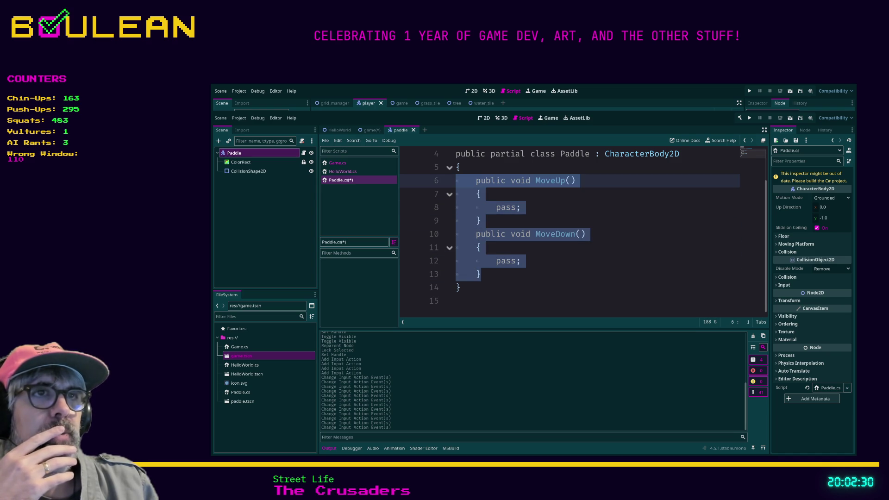
- Above MoveUp, write a Public Override void _Process() method with empty braces
{"action": "scroll", "coordinate": [570, 231], "scroll_direction": "up", "scroll_amount": 1}
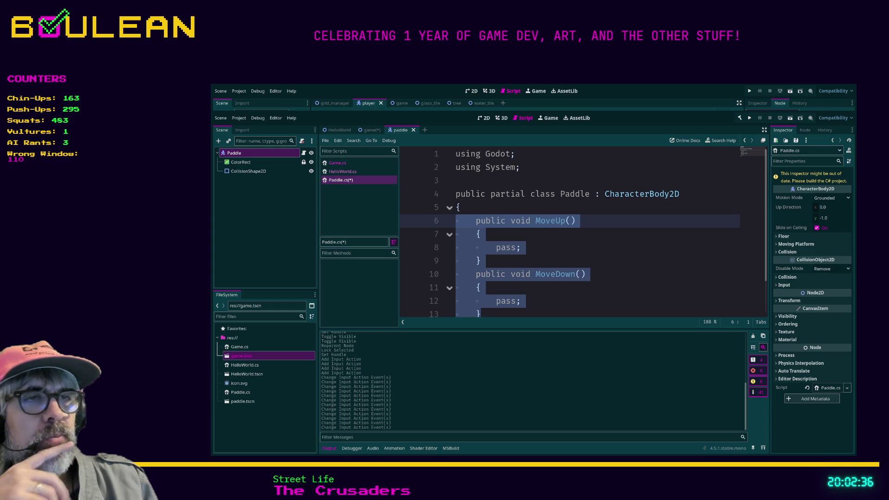
{"action": "key", "text": "ctrl+shift+Return"}
{"action": "type", "text": "Public Override"}
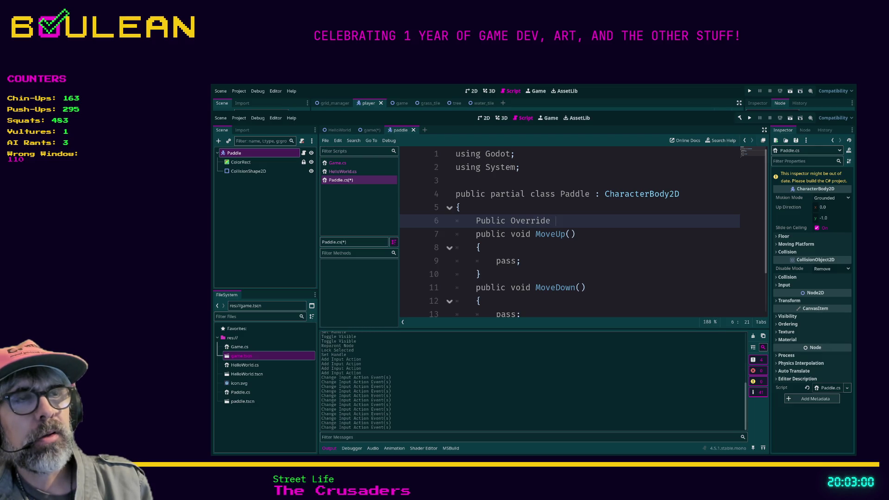
{"action": "type", "text": "void _proce"}
{"action": "key", "text": "BackSpace"}
{"action": "key", "text": "BackSpace"}
{"action": "key", "text": "BackSpace"}
{"action": "type", "text": "Process()"}
{"action": "key", "text": "Return"}
{"action": "type", "text": "{"}
{"action": "key", "text": "BackSpace"}
{"action": "type", "text": "{"}
{"action": "key", "text": "Return"}
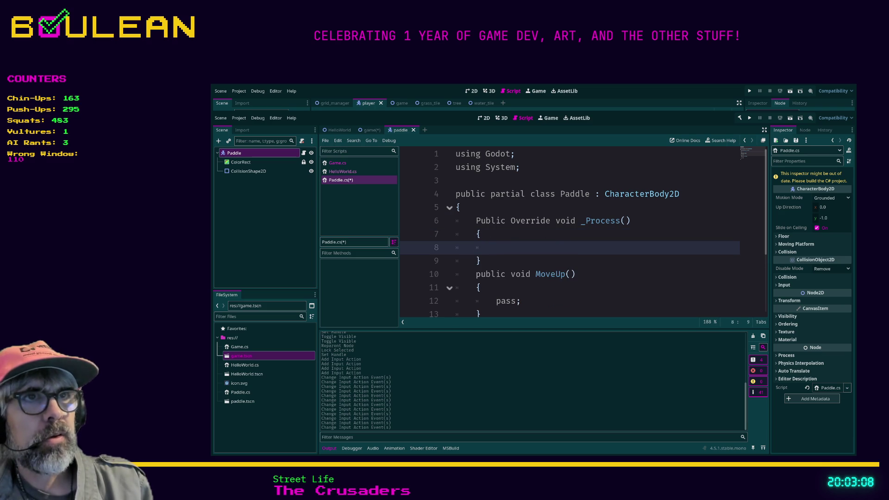
- Compare with HelloWorld.cs and fix Public and Override to lowercase public and override
{"action": "left_click", "coordinate": [343, 171]}
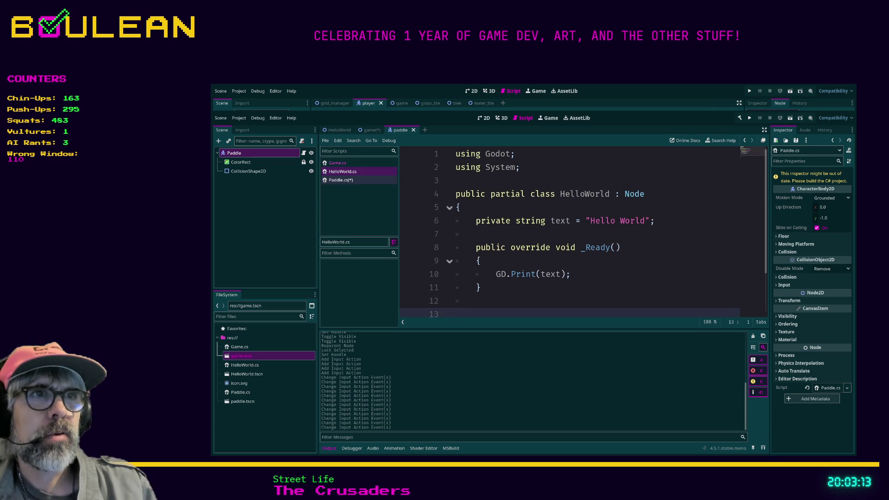
{"action": "left_click", "coordinate": [341, 180]}
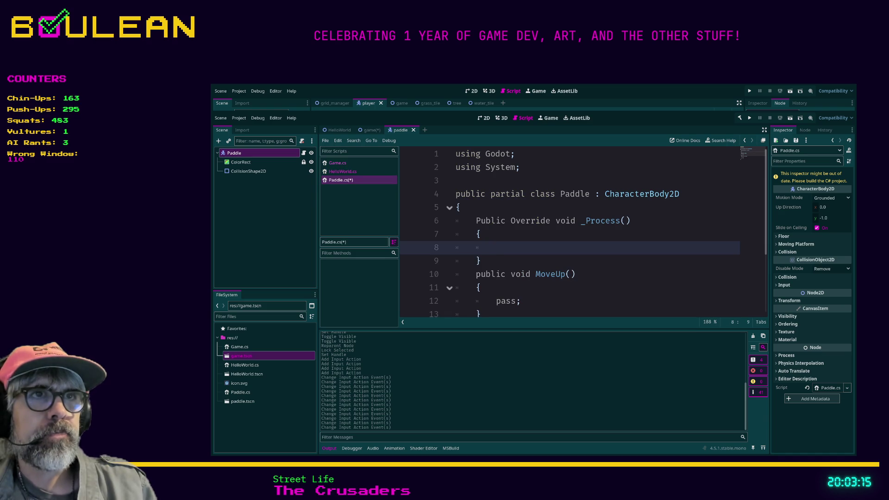
{"action": "left_click", "coordinate": [481, 220]}
{"action": "key", "text": "BackSpace"}
{"action": "type", "text": "p"}
{"action": "left_click", "coordinate": [511, 220]}
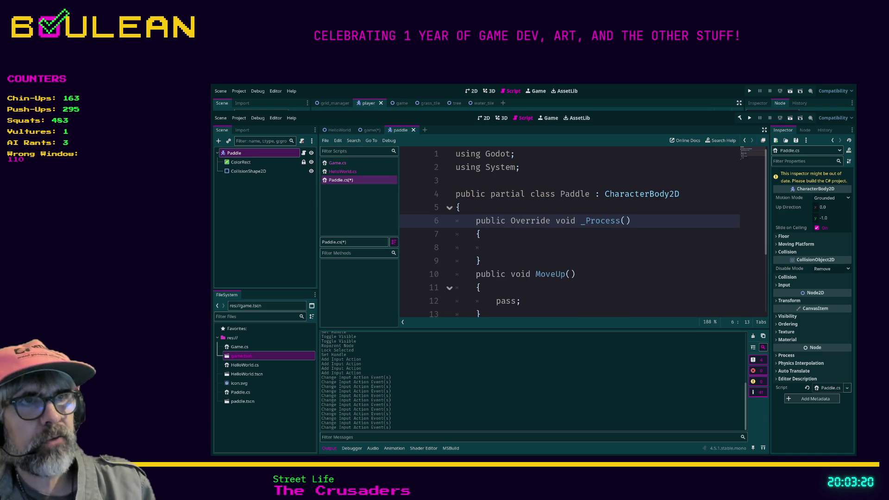
{"action": "key", "text": "BackSpace"}
{"action": "type", "text": "o"}
{"action": "left_click", "coordinate": [563, 221]}
{"action": "left_click", "coordinate": [343, 171]}
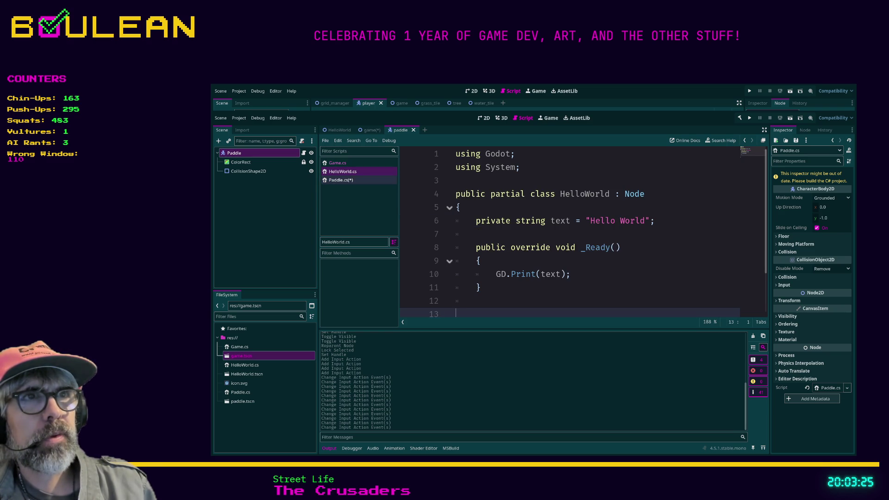
{"action": "left_click", "coordinate": [341, 180]}
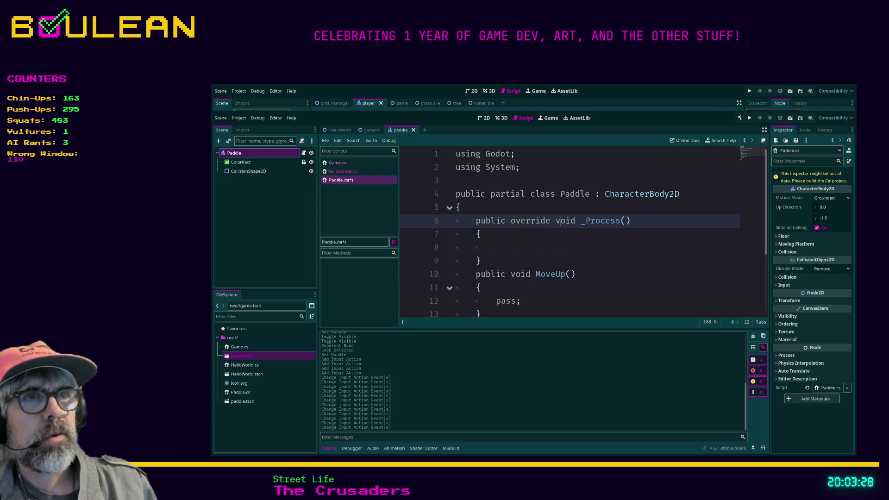
- Delete the MoveUp and MoveDown methods below _Process
{"action": "left_click", "coordinate": [481, 234]}
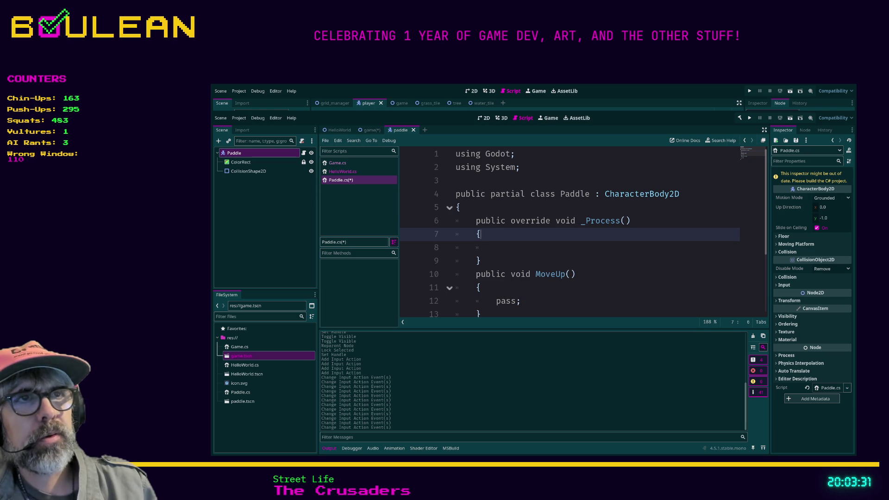
{"action": "scroll", "coordinate": [570, 232], "scroll_direction": "down", "scroll_amount": 2}
{"action": "left_click_drag", "start_coordinate": [463, 297], "coordinate": [459, 193]}
{"action": "scroll", "coordinate": [569, 232], "scroll_direction": "up", "scroll_amount": 1}
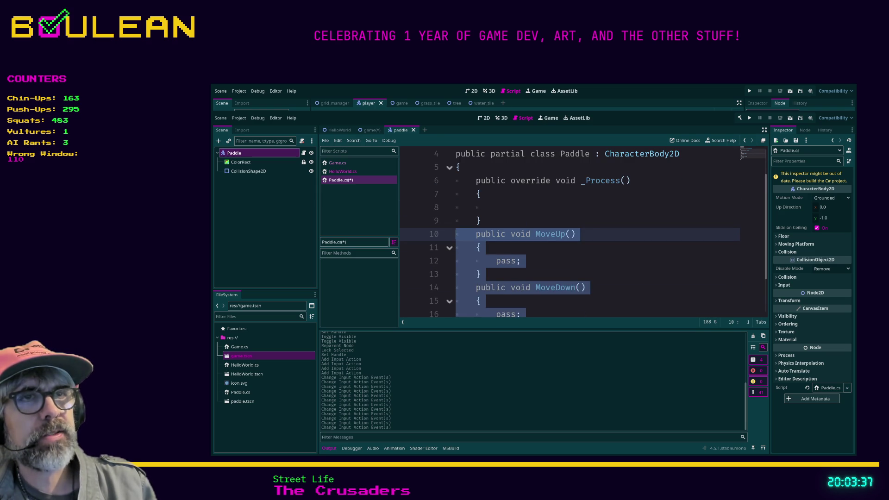
{"action": "key", "text": "Delete"}
- Declare 'public bool moving_up = false;' at the top of the class, followed by a blank line
{"action": "key", "text": "Up"}
{"action": "key", "text": "Up"}
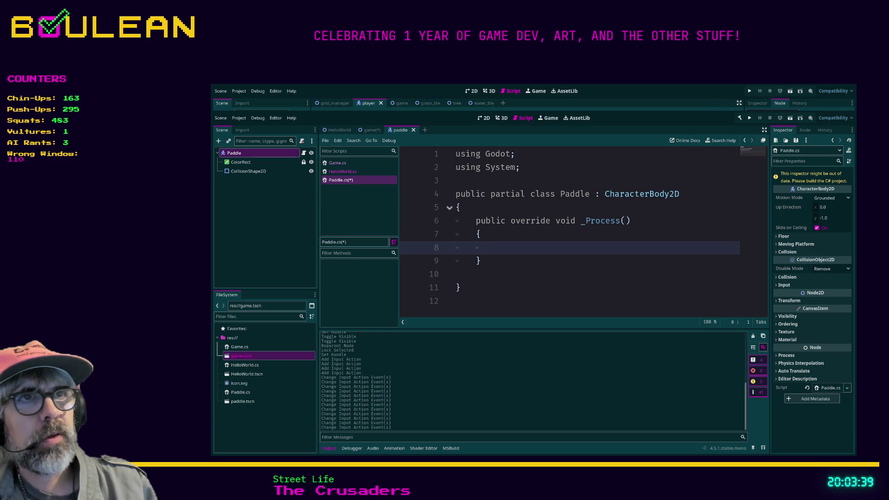
{"action": "key", "text": "Up"}
{"action": "key", "text": "Up"}
{"action": "key", "text": "Up"}
{"action": "key", "text": "End"}
{"action": "key", "text": "Return"}
{"action": "key", "text": "Up"}
{"action": "key", "text": "Down"}
{"action": "key", "text": "End"}
{"action": "type", "text": "pu"}
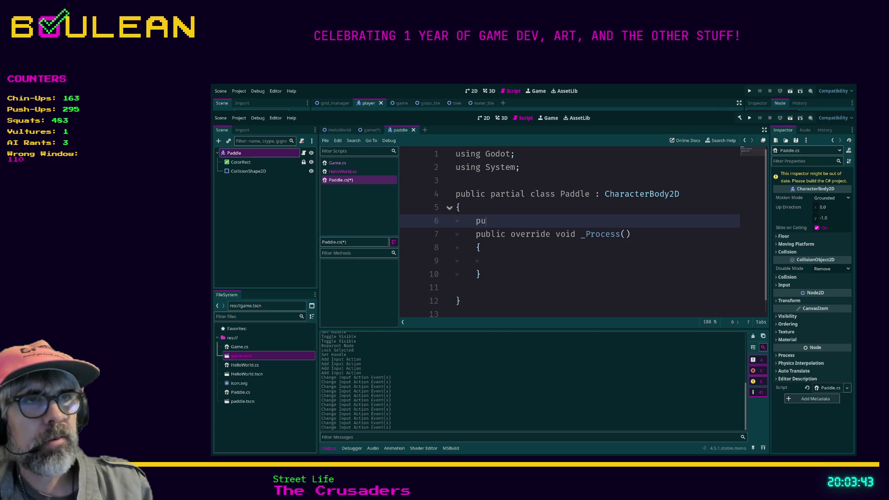
{"action": "type", "text": "blic "}
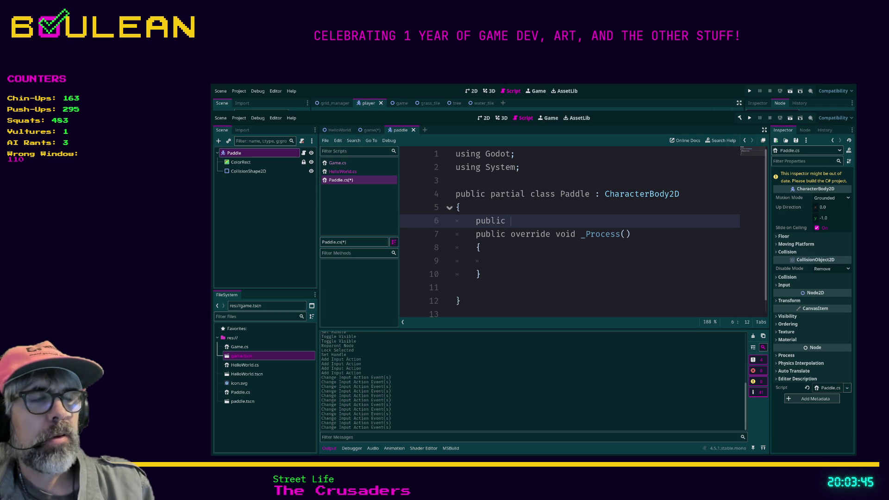
{"action": "type", "text": "bool"}
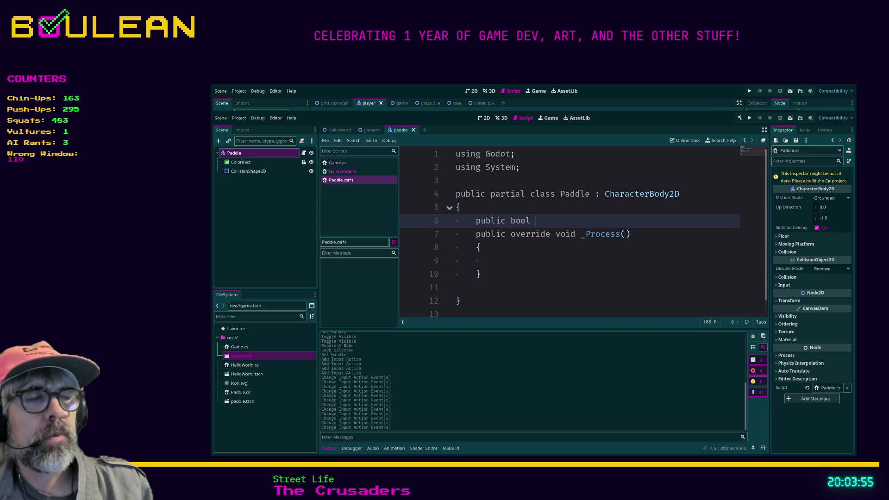
{"action": "type", "text": "movi"}
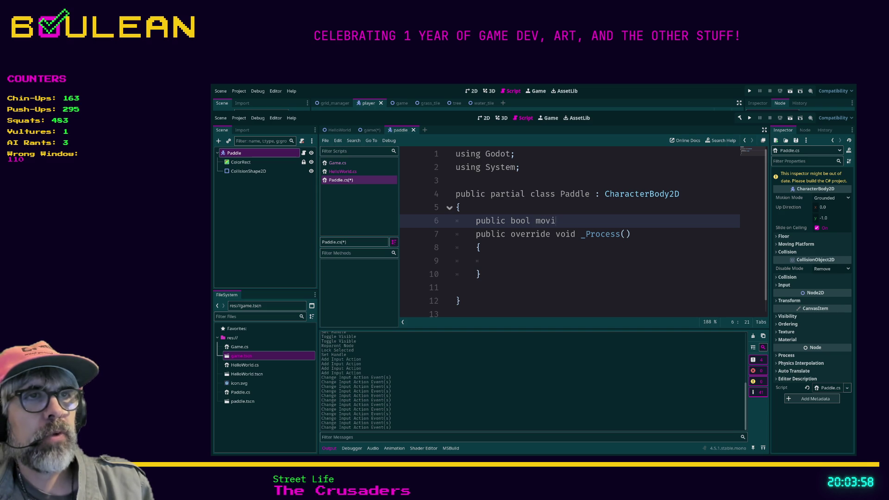
{"action": "type", "text": "ng_up"}
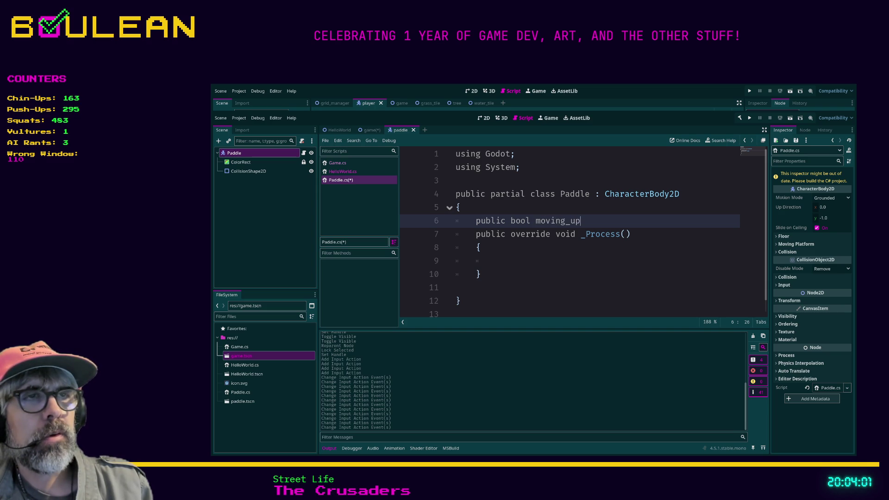
{"action": "type", "text": " = false;"}
{"action": "key", "text": "Return"}
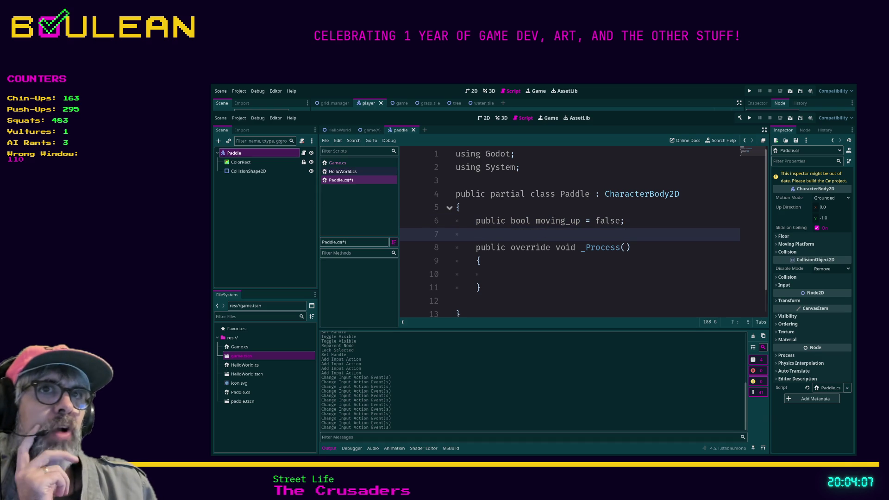
- After comparing with HelloWorld.cs, change the moving_up field from public to private
{"action": "left_click", "coordinate": [342, 171]}
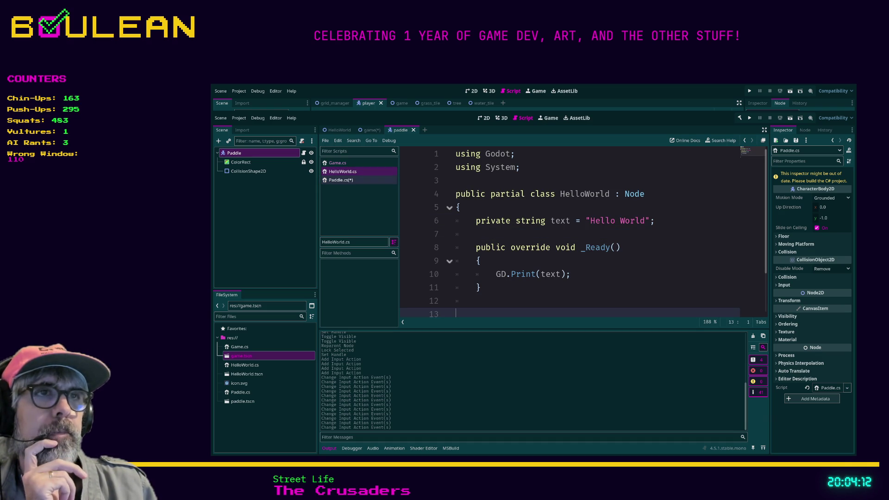
{"action": "left_click", "coordinate": [341, 180]}
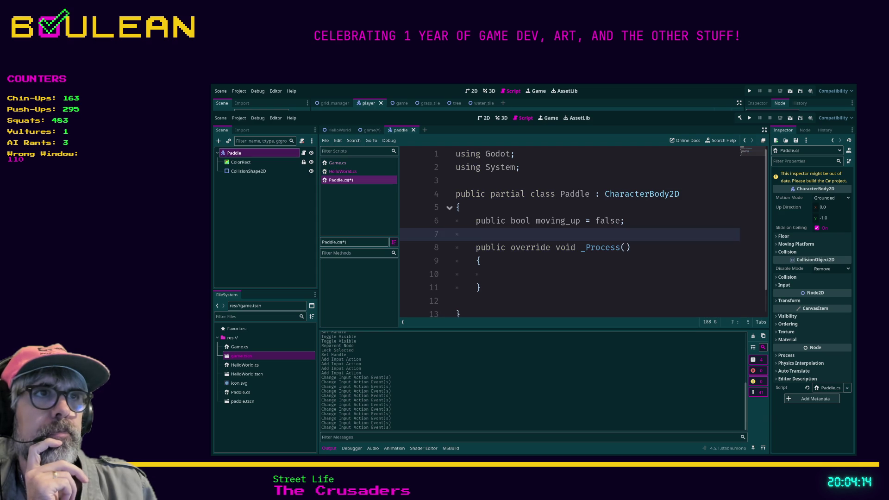
{"action": "left_click", "coordinate": [343, 172]}
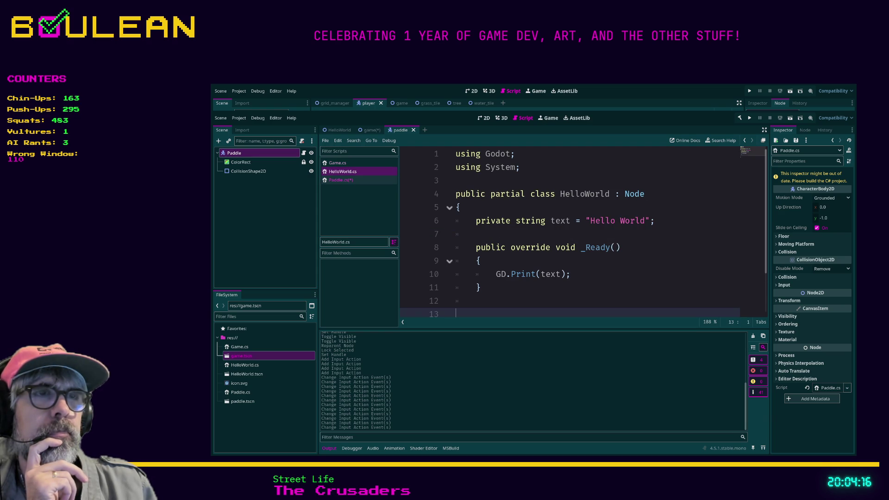
{"action": "left_click", "coordinate": [341, 180]}
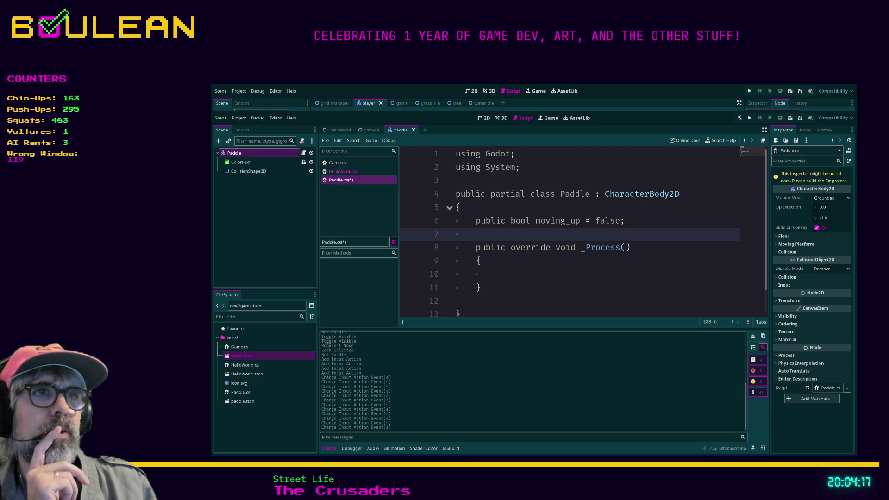
{"action": "double_click", "coordinate": [491, 221]}
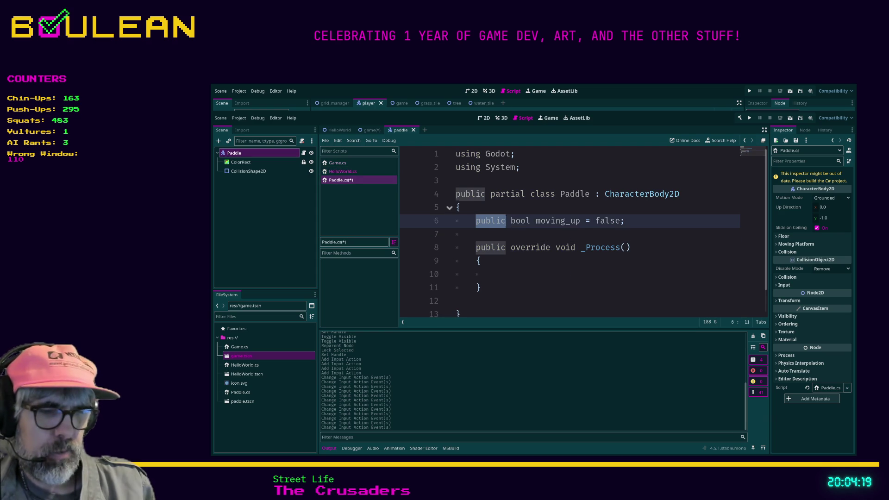
{"action": "type", "text": "private"}
{"action": "left_click", "coordinate": [476, 234]}
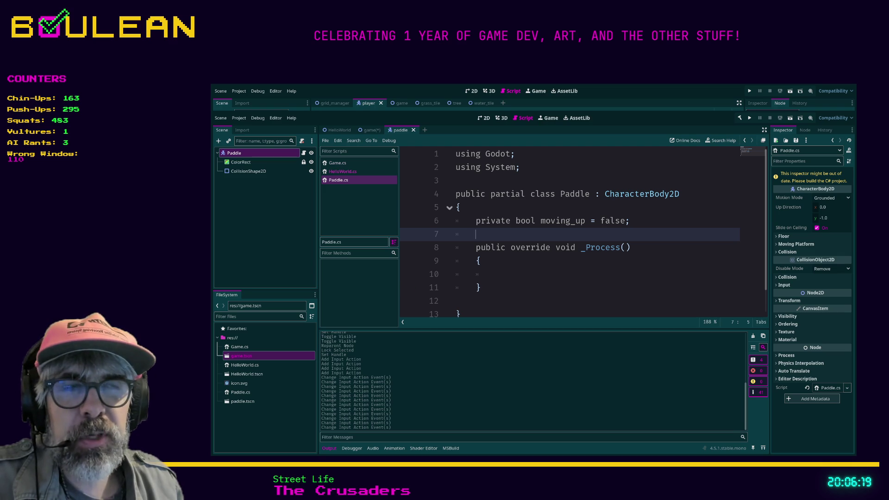
{"action": "left_click", "coordinate": [510, 274]}
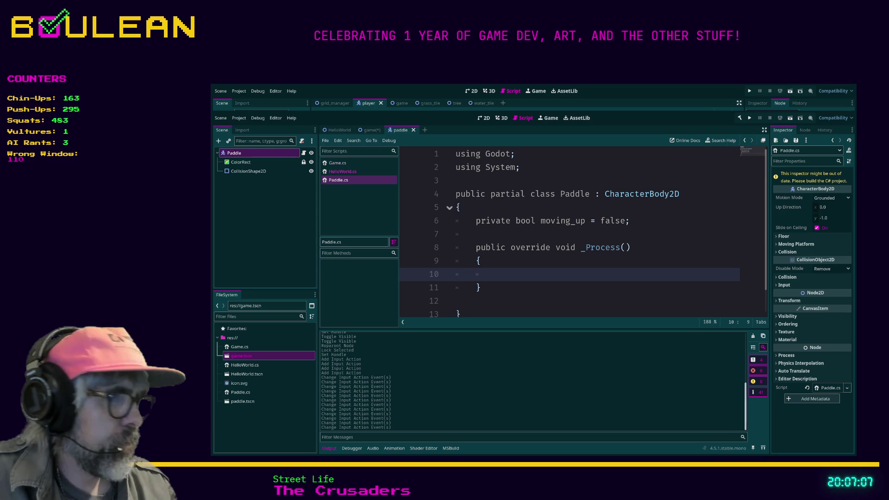
- Switch to the Brave browser showing the Godot C# style guide
{"action": "key", "text": "alt+Tab"}
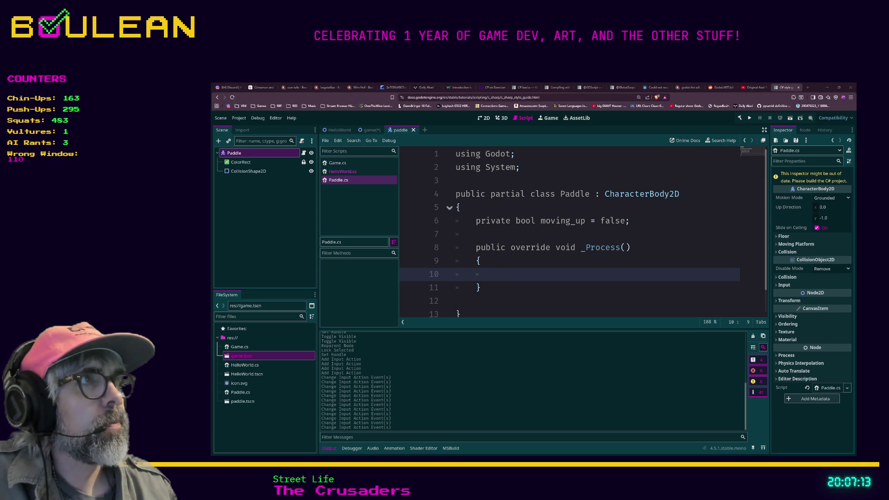
{"action": "key", "text": "alt+Tab"}
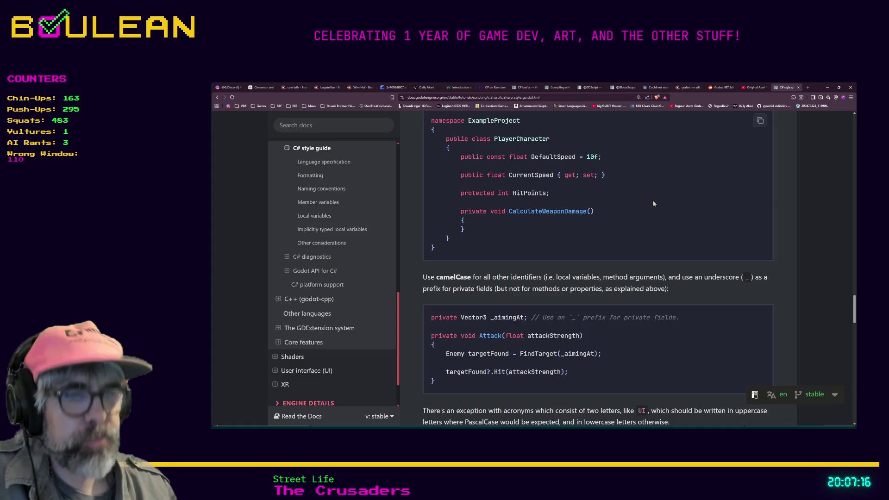
- Search a new tab for 'open file in vim' and open the Stack Overflow result
{"action": "key", "text": "ctrl+t"}
{"action": "type", "text": "open file in v"}
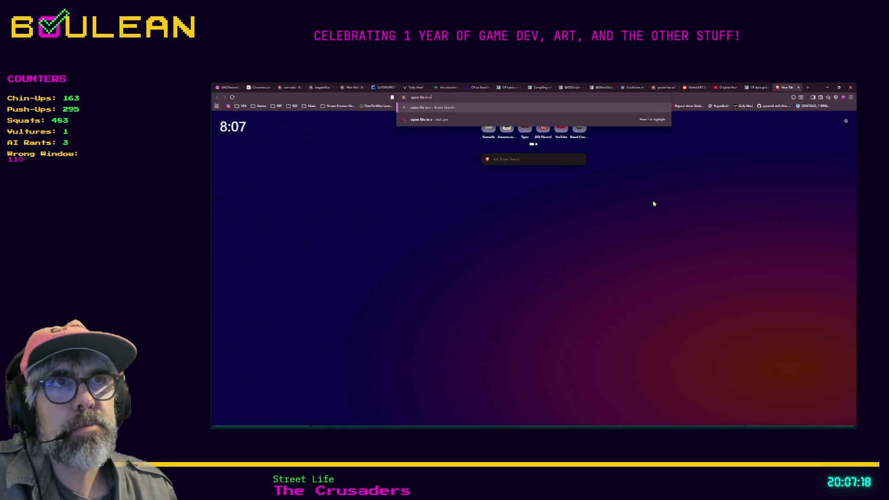
{"action": "type", "text": "im"}
{"action": "key", "text": "Return"}
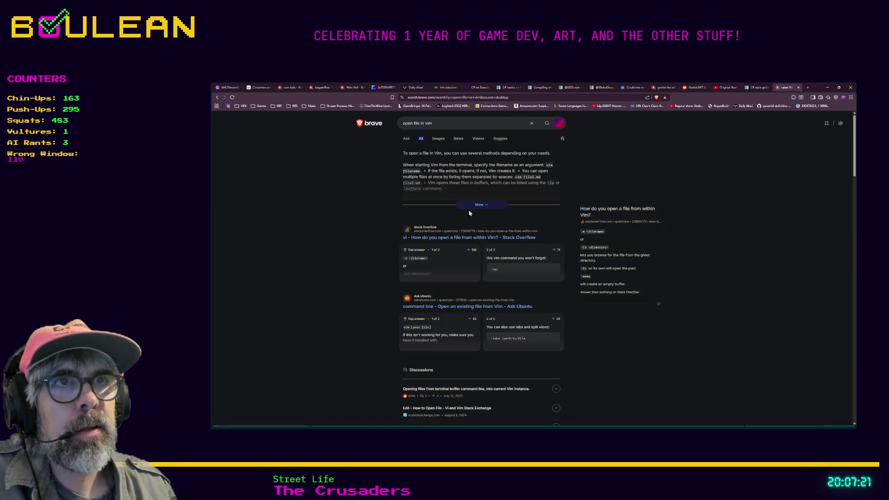
{"action": "left_click", "coordinate": [422, 239]}
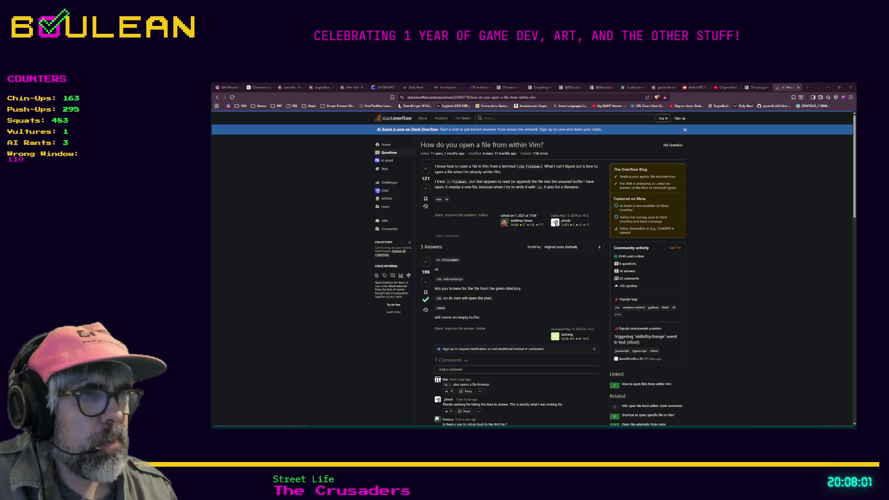
- After reading the accepted ':e <filename>' answer, switch to Vim showing Paddle.cs
{"action": "key", "text": "alt+Tab"}
{"action": "key", "text": "alt+Tab"}
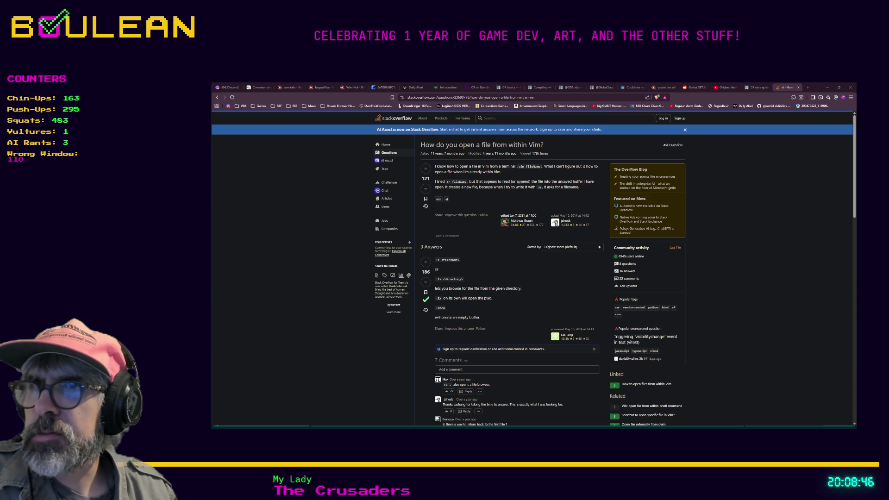
{"action": "key", "text": "alt+Tab"}
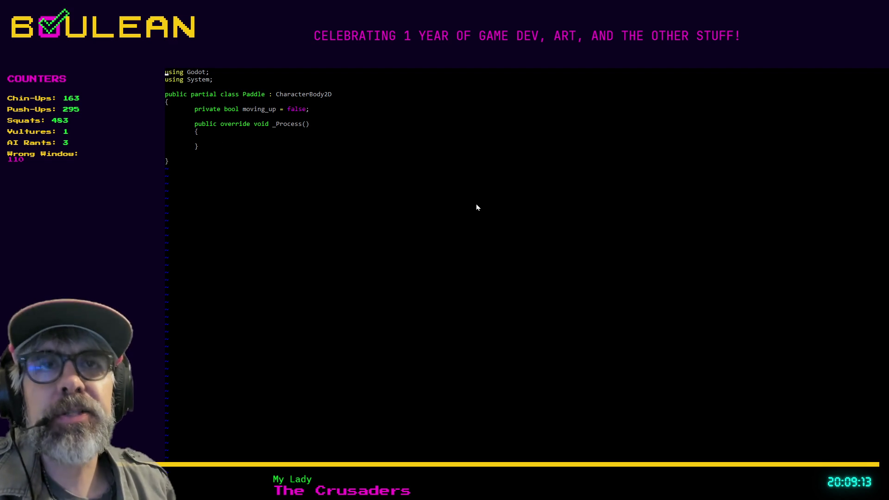
- Move the cursor from the class declaration down onto the moving_up field line
{"action": "key", "text": "j"}
{"action": "key", "text": "j"}
{"action": "key", "text": "k"}
{"action": "key", "text": "j"}
{"action": "key", "text": "j"}
{"action": "key", "text": "j"}
{"action": "key", "text": "l"}
{"action": "key", "text": "l"}
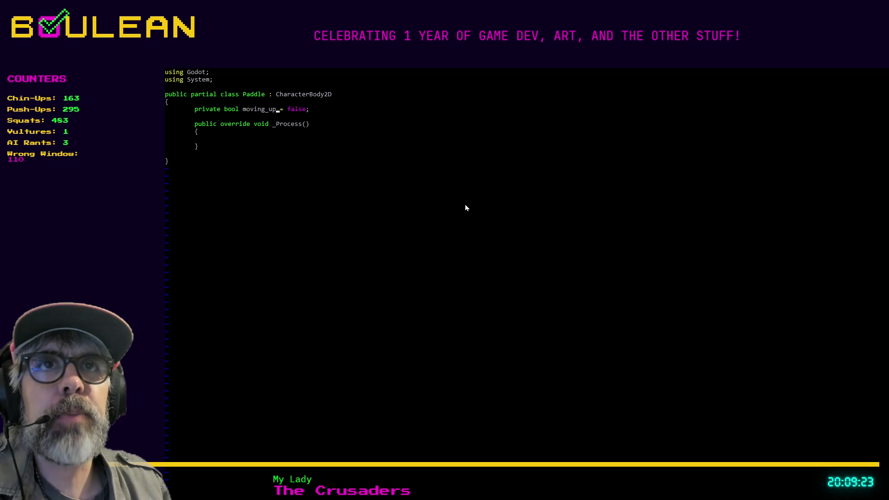
- Jump to the final closing brace, greatly enlarge the font, shrink it slightly, and scroll back to the top
{"action": "key", "text": "ctrl+equal"}
{"action": "key", "text": "ctrl+equal"}
{"action": "key", "text": "G"}
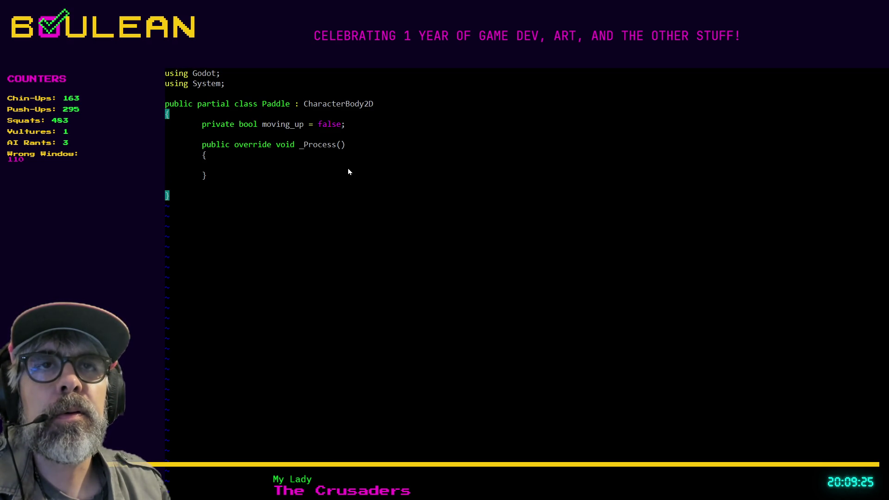
{"action": "key", "text": "ctrl+equal"}
{"action": "key", "text": "ctrl+equal"}
{"action": "key", "text": "ctrl+equal"}
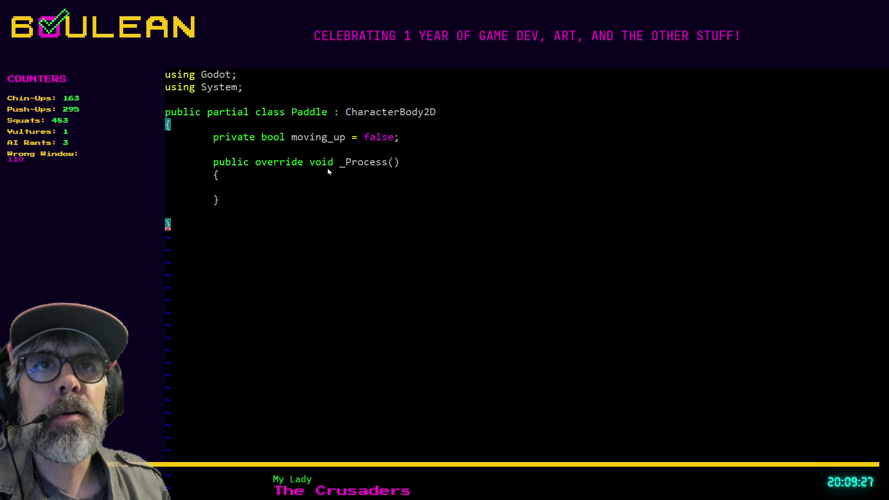
{"action": "key", "text": "ctrl+equal"}
{"action": "key", "text": "ctrl+equal"}
{"action": "key", "text": "ctrl+equal"}
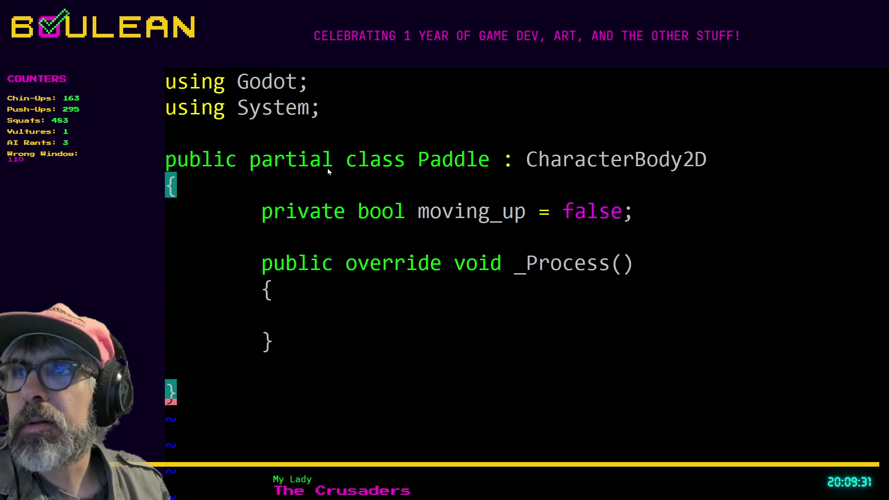
{"action": "key", "text": "z"}
{"action": "key", "text": "t"}
{"action": "key", "text": "ctrl+minus"}
{"action": "key", "text": "ctrl+minus"}
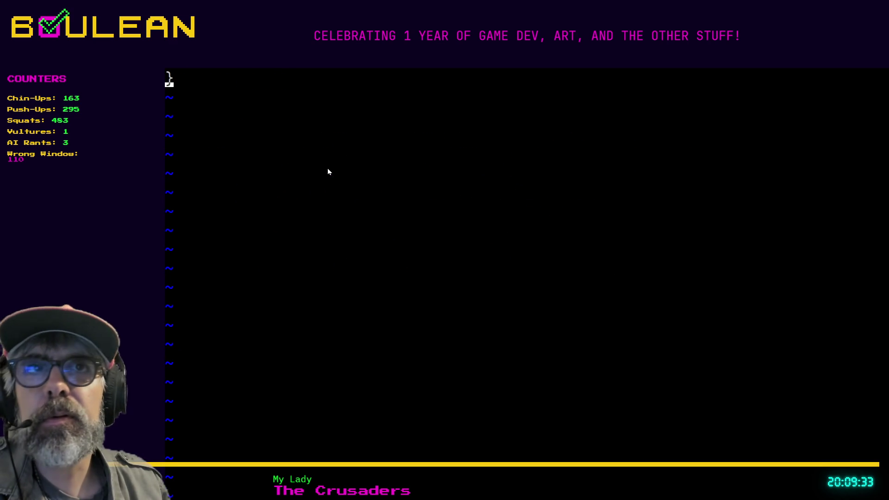
{"action": "scroll", "coordinate": [327, 146], "scroll_direction": "up", "scroll_amount": 4}
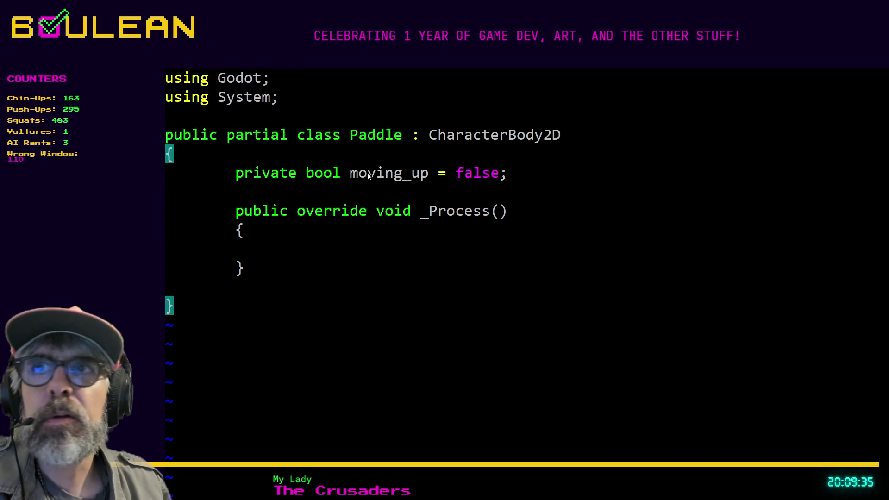
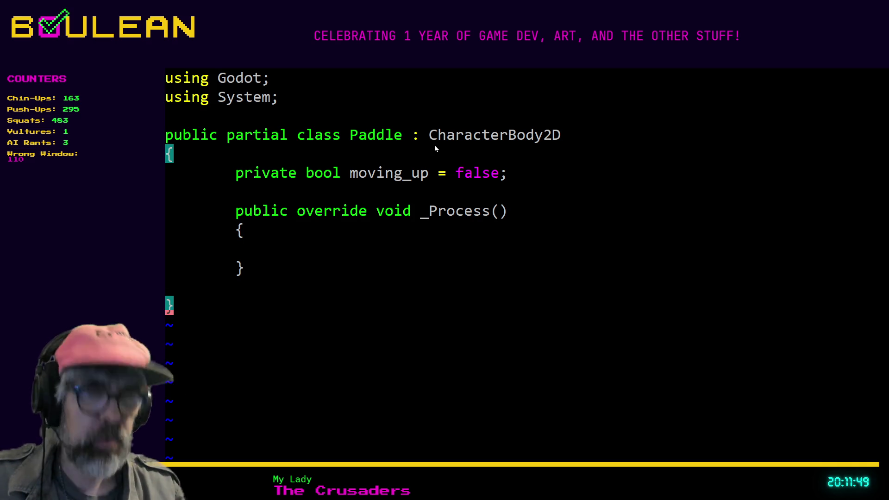
- Step the cursor between the Paddle class braces, then restore the Vim window to a smaller size
{"action": "key", "text": "j"}
{"action": "key", "text": "k"}
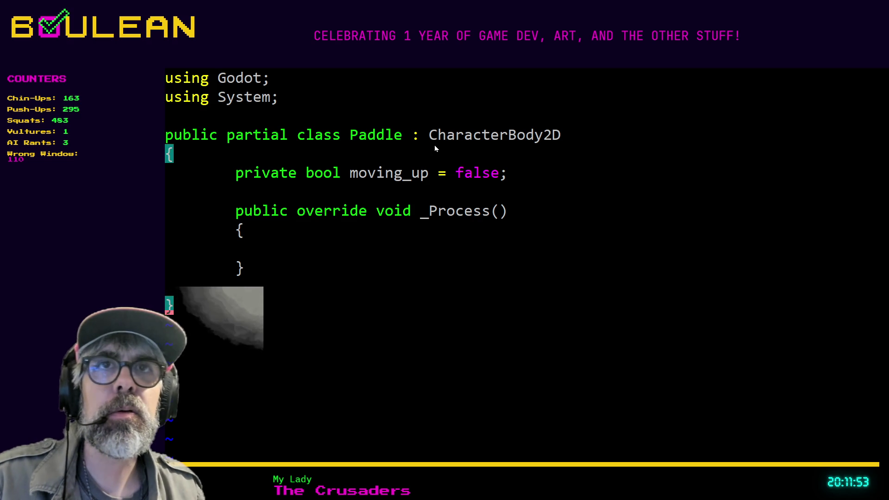
{"action": "key", "text": "j"}
{"action": "key", "text": "j"}
{"action": "key", "text": "j"}
{"action": "key", "text": "k"}
{"action": "key", "text": "k"}
{"action": "key", "text": "k"}
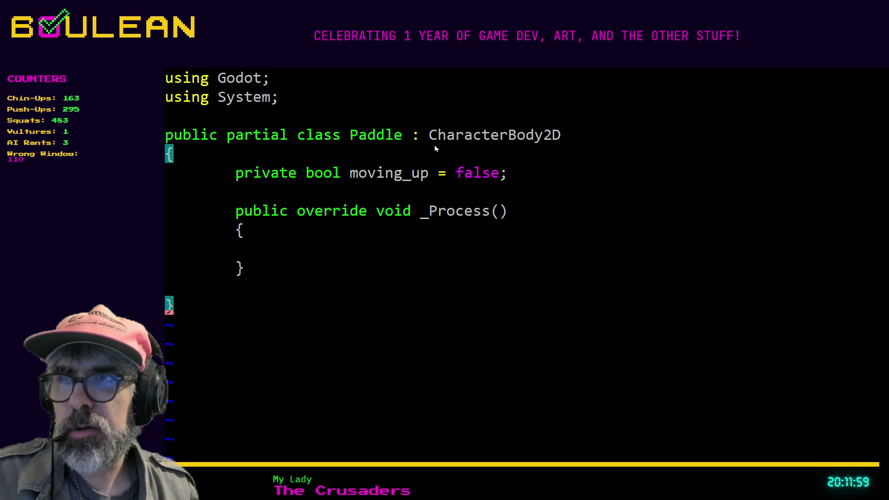
{"action": "key", "text": "k"}
{"action": "key", "text": "j"}
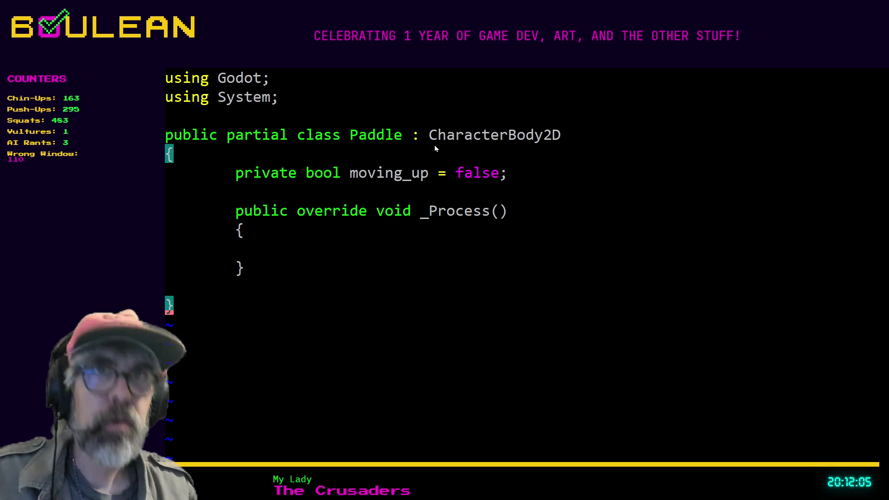
{"action": "key", "text": "k"}
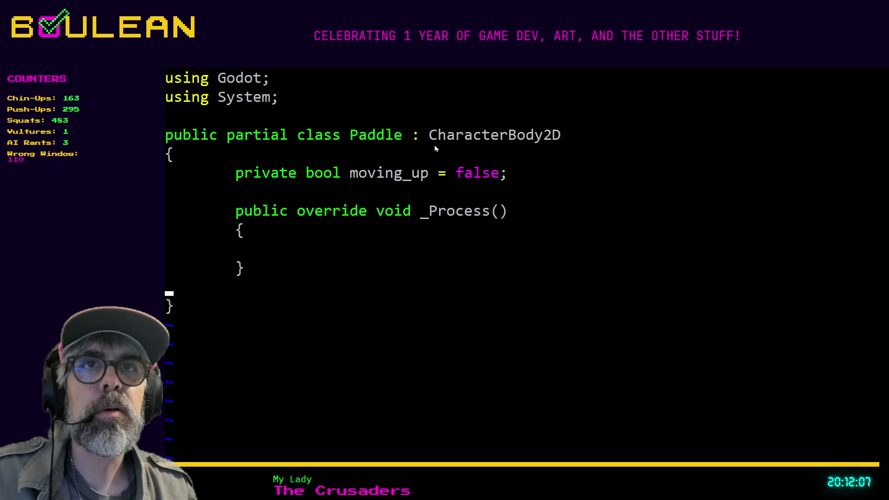
{"action": "key", "text": "j"}
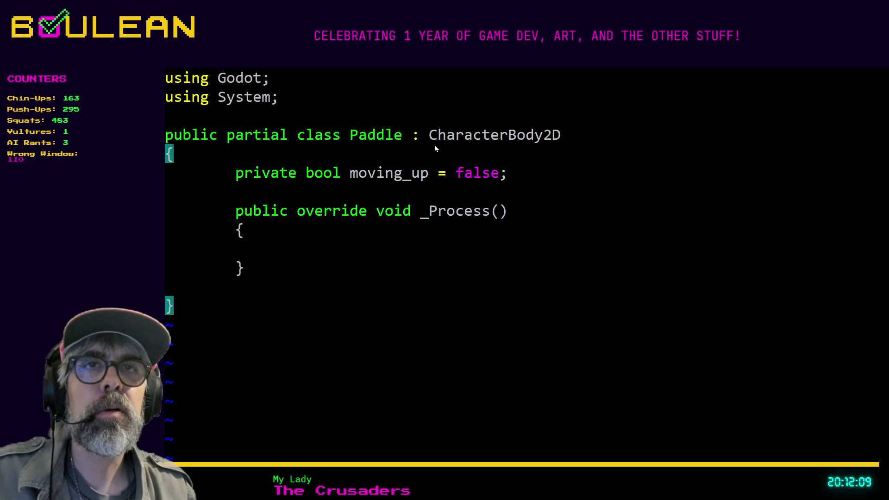
{"action": "double_click", "coordinate": [350, 68]}
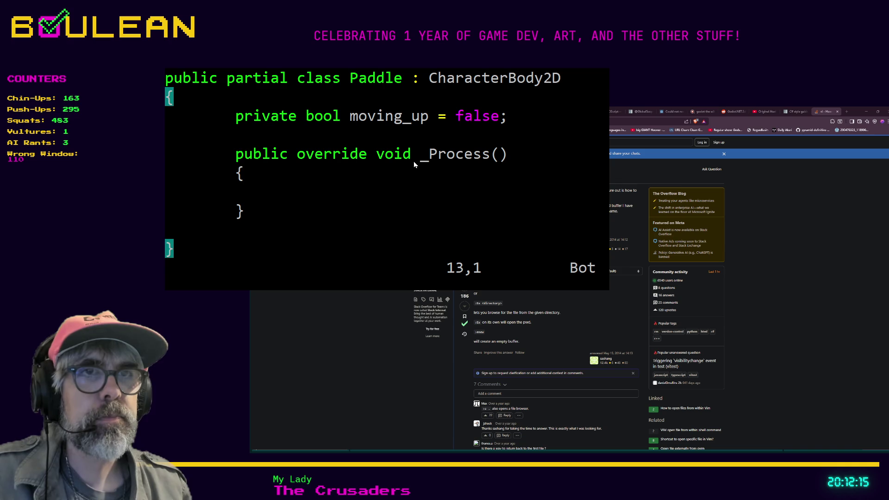
- Cycle through the browser and the dotnet --info terminal, ending on the Stack Overflow question
{"action": "key", "text": "alt+Tab"}
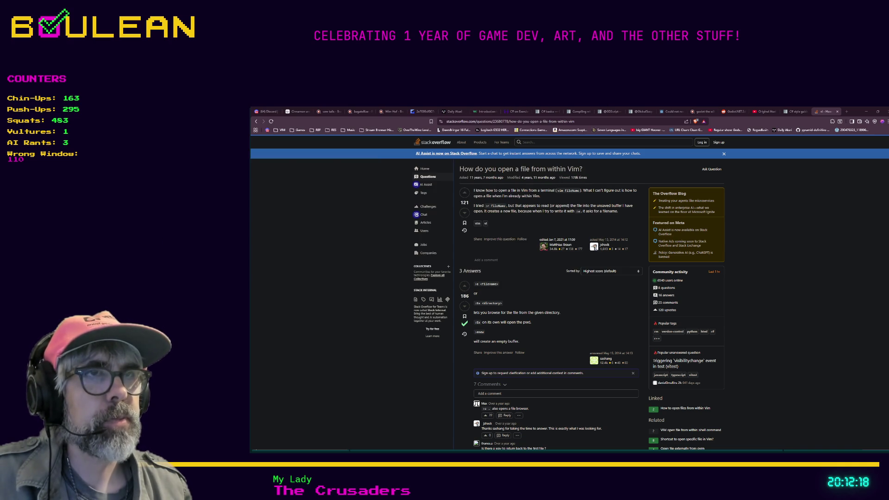
{"action": "key", "text": "alt+Tab"}
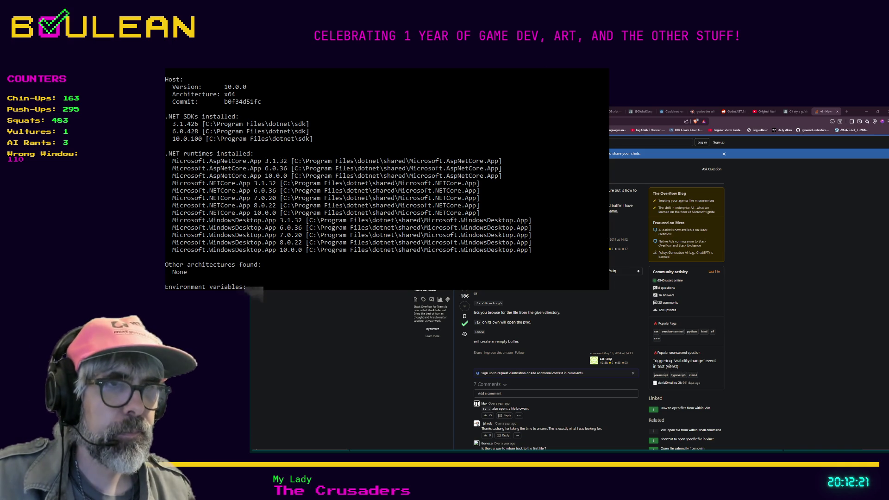
{"action": "key", "text": "alt+Tab"}
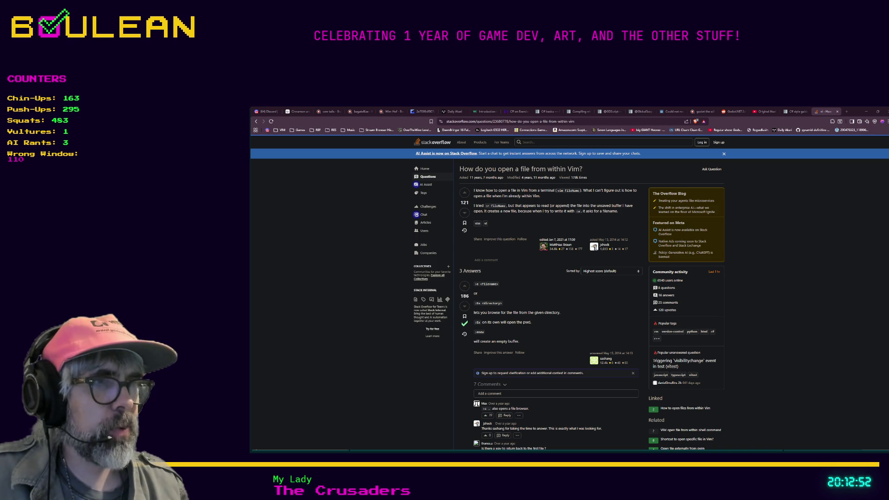
- Cycle past the Godot editor to bring the Vim Paddle.cs window to the front
{"action": "key", "text": "alt+Tab"}
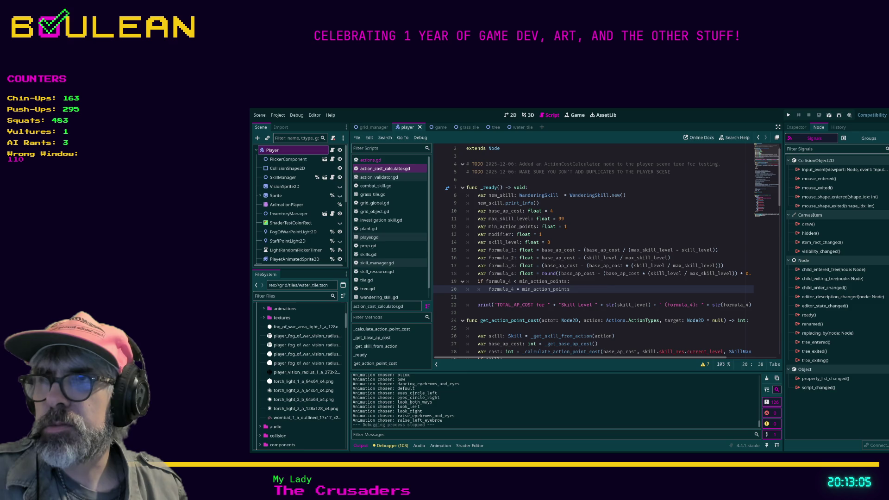
{"action": "key", "text": "alt+Tab"}
{"action": "key", "text": "alt+Tab"}
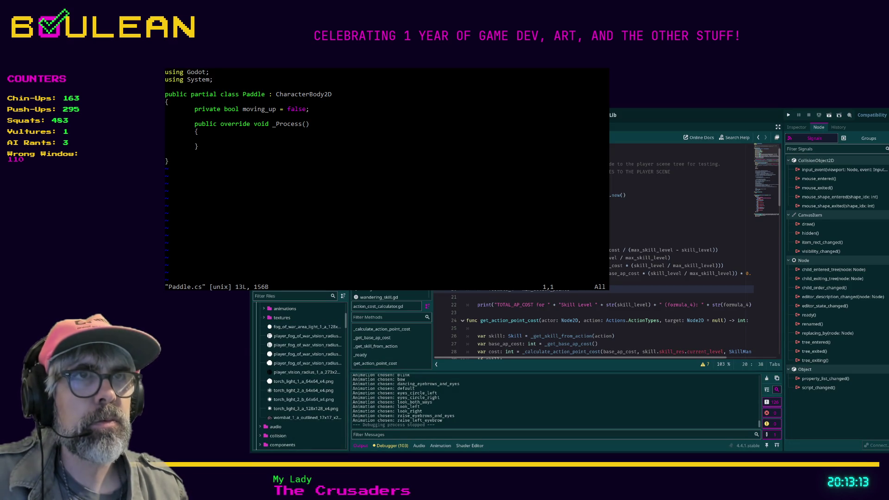
- Move down to the class declaration line, then bring the Stack Overflow page up behind Vim
{"action": "key", "text": "j"}
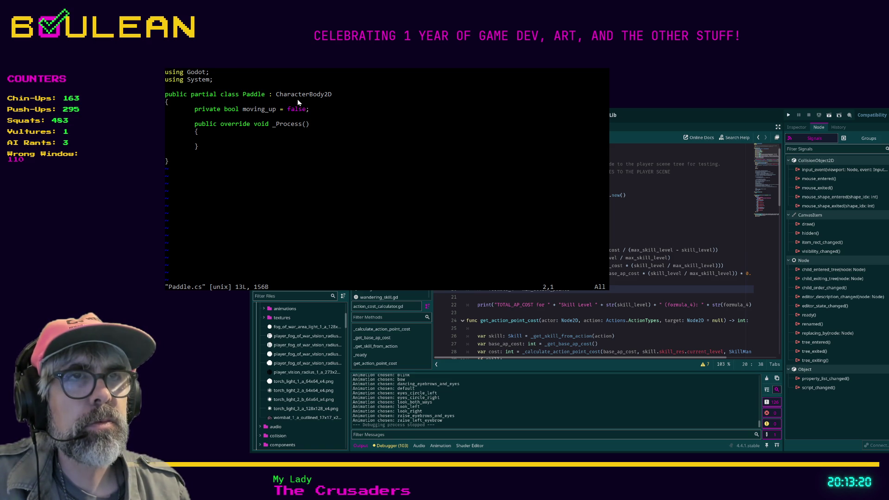
{"action": "key", "text": "j"}
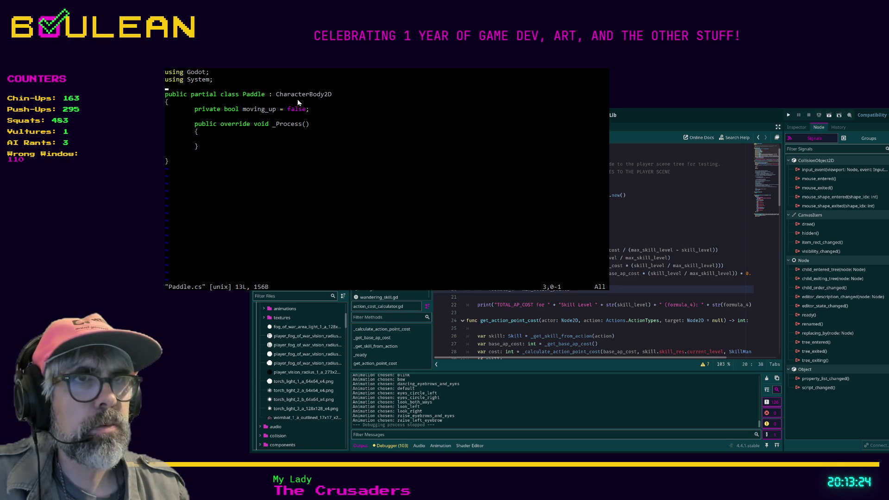
{"action": "key", "text": "j"}
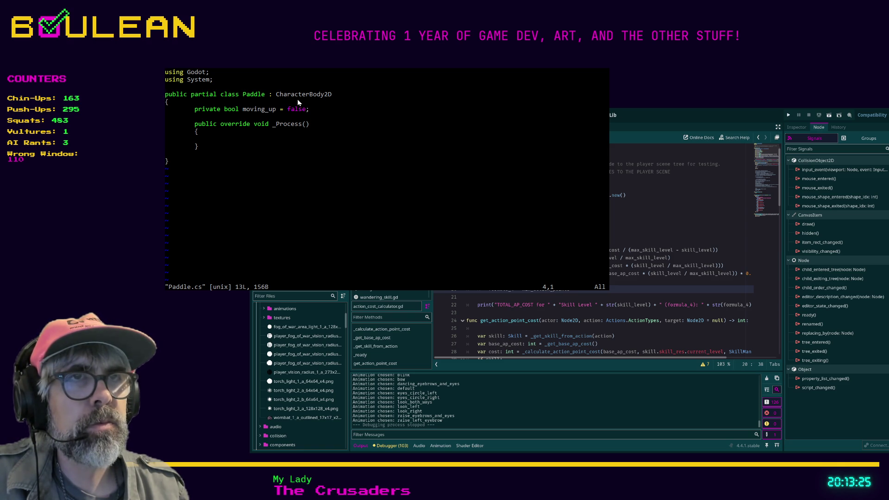
{"action": "key", "text": "w"}
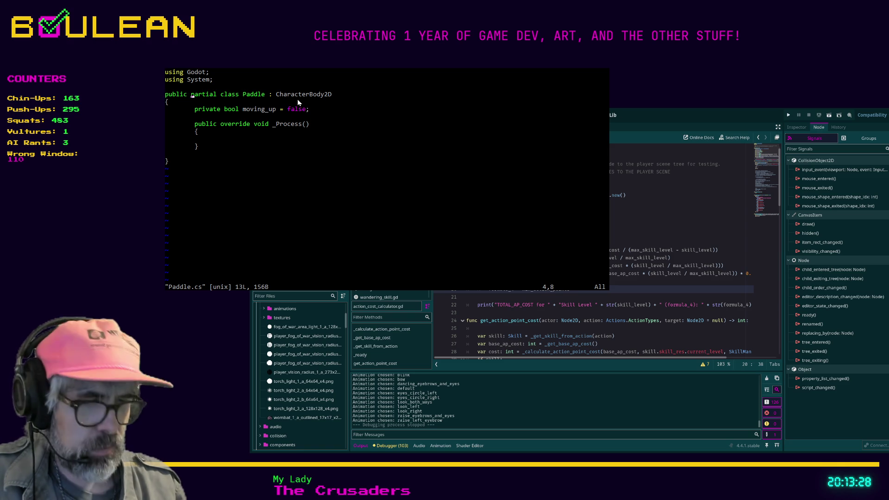
{"action": "key", "text": "equal"}
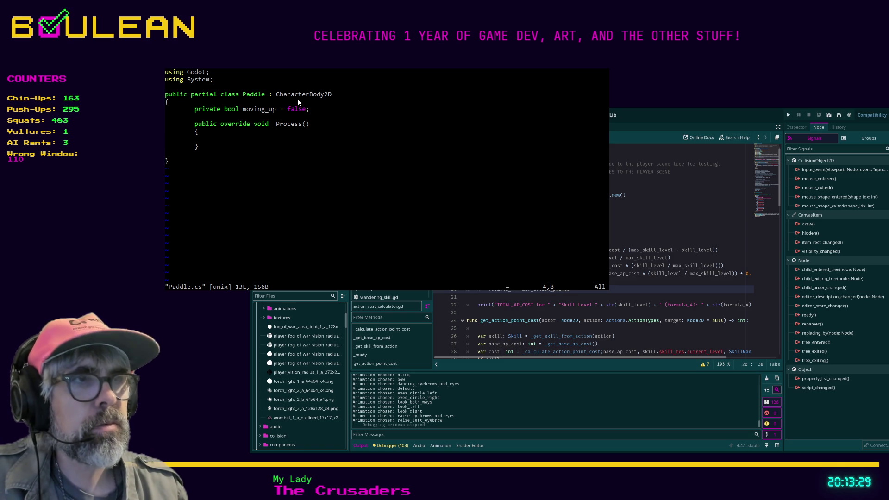
{"action": "key", "text": "equal"}
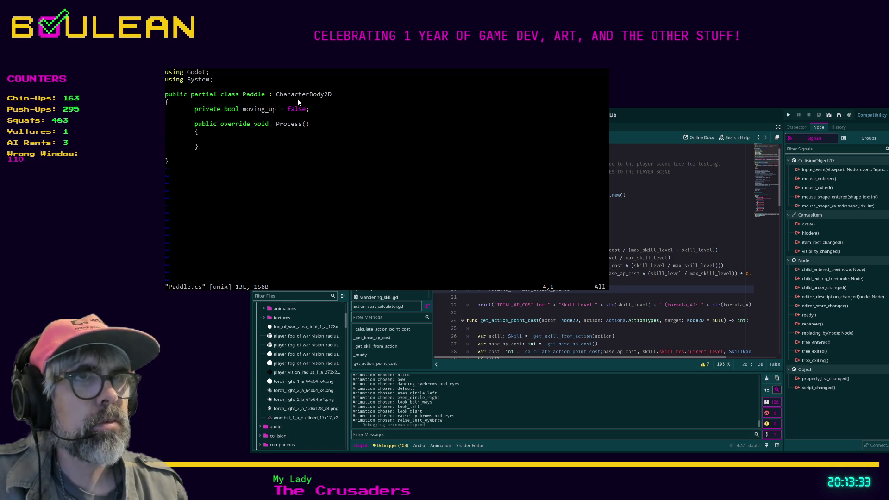
{"action": "key", "text": "alt+Tab"}
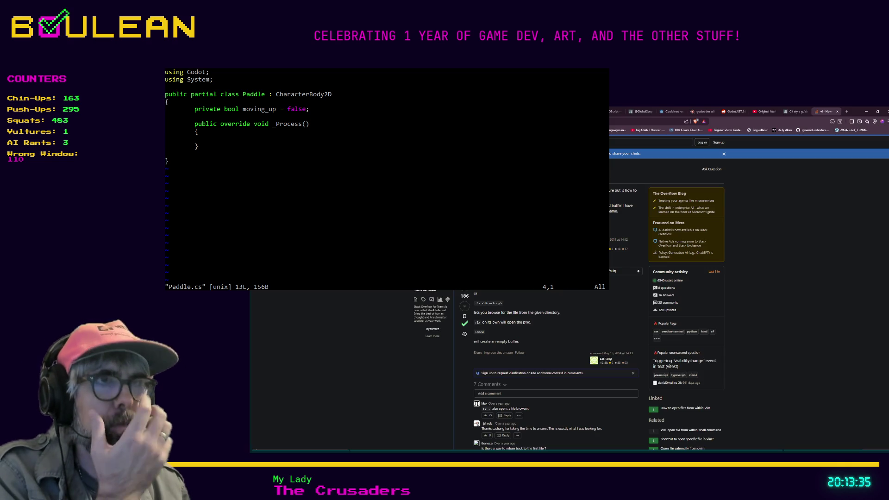
- Search the web for how to zoom in Vim, and cancel the pending re-indent in Paddle.cs
{"action": "key", "text": "ctrl+t"}
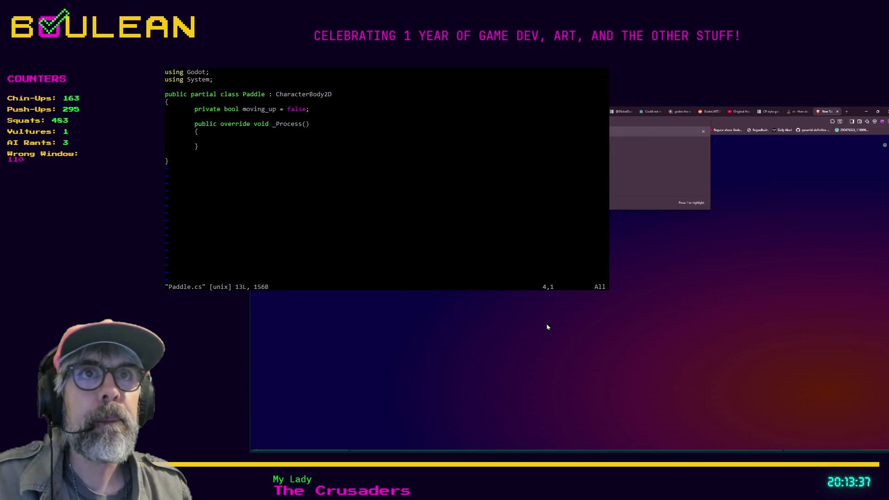
{"action": "key", "text": "Return"}
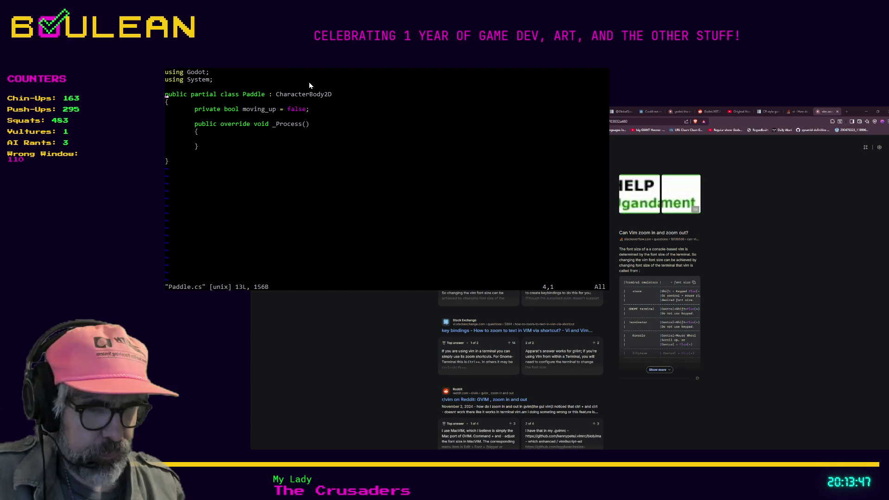
{"action": "type", "text": "="}
{"action": "key", "text": "Escape"}
{"action": "key", "text": "j"}
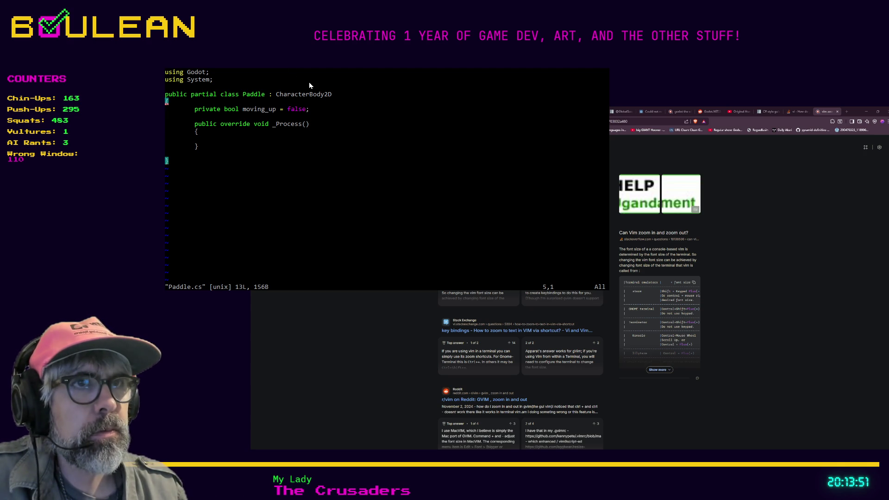
{"action": "key", "text": "equal"}
{"action": "key", "text": "equal"}
{"action": "key", "text": "equal"}
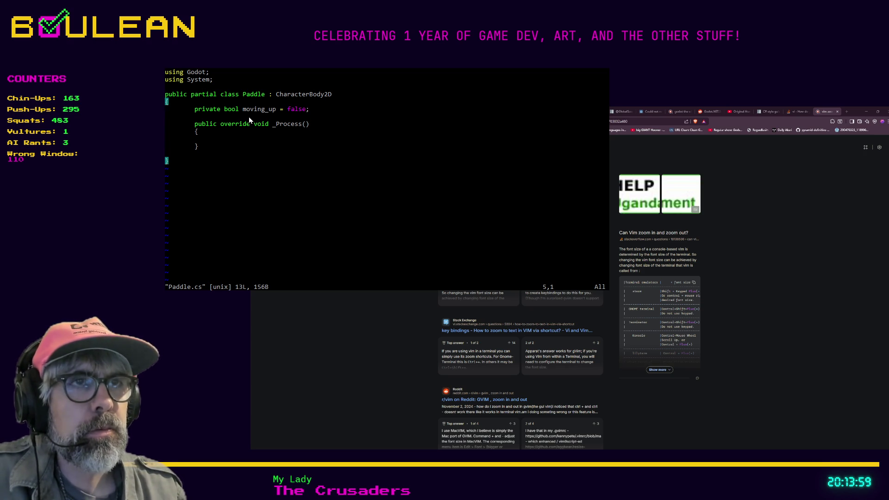
{"action": "key", "text": "k"}
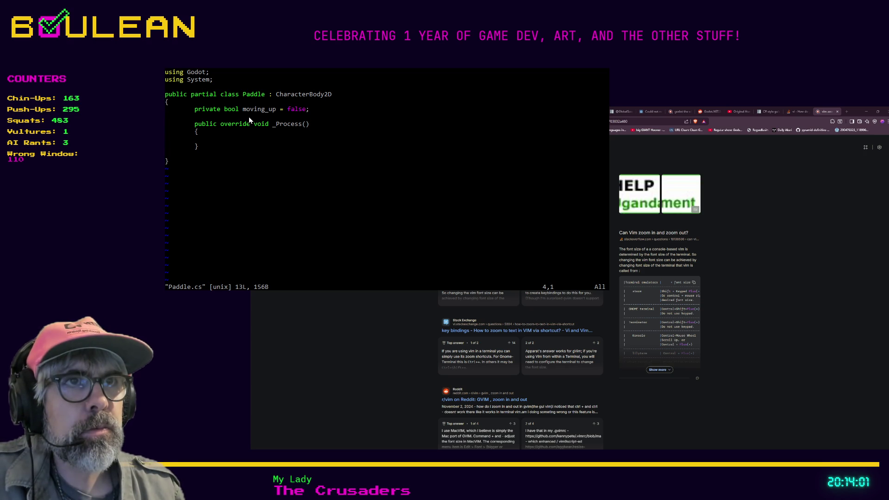
{"action": "key", "text": "l"}
{"action": "key", "text": "l"}
{"action": "key", "text": "l"}
{"action": "key", "text": "l"}
{"action": "key", "text": "l"}
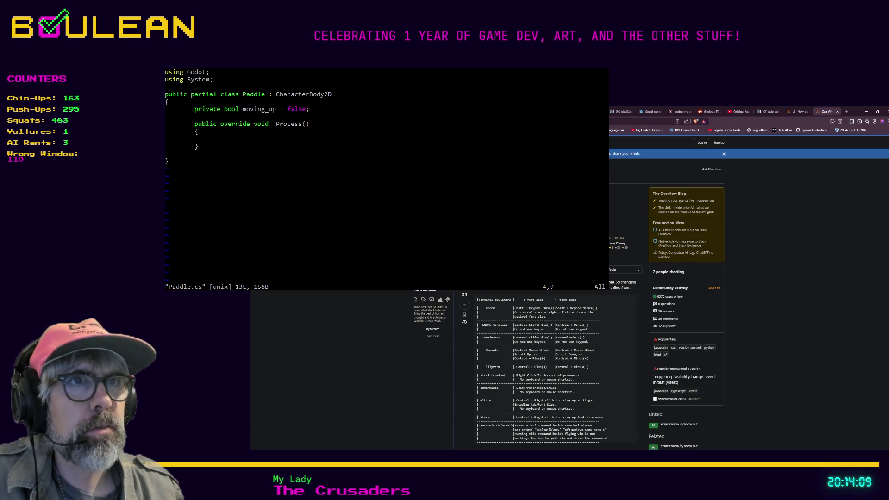
- Read through the Stack Overflow answers on Vim zoom, then minimize the browser
{"action": "scroll", "coordinate": [555, 348], "scroll_direction": "down", "scroll_amount": 5}
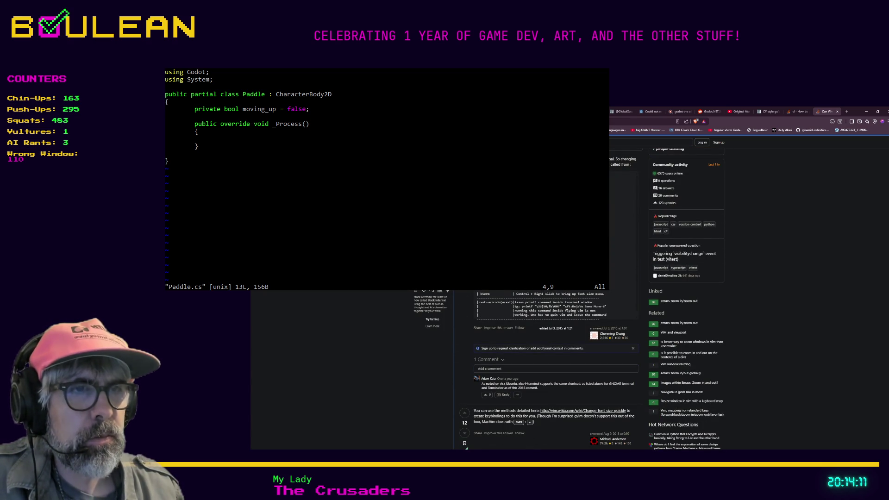
{"action": "scroll", "coordinate": [592, 299], "scroll_direction": "down", "scroll_amount": 1}
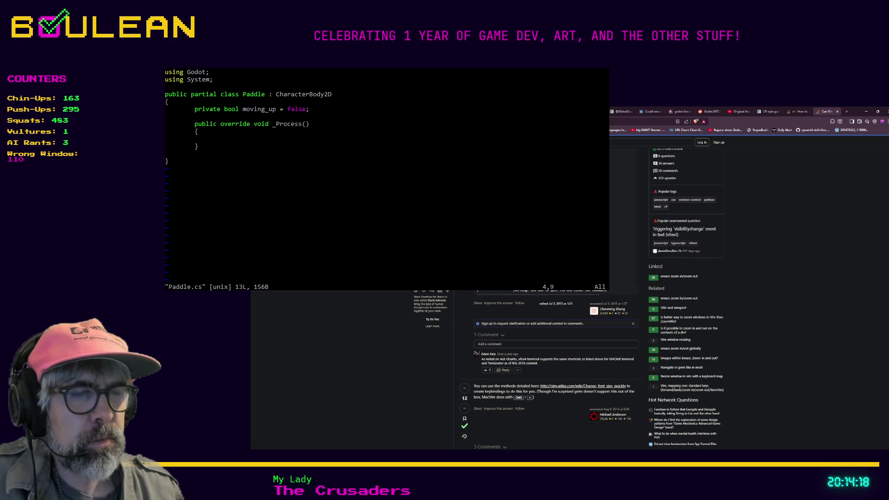
{"action": "scroll", "coordinate": [592, 300], "scroll_direction": "down", "scroll_amount": 2}
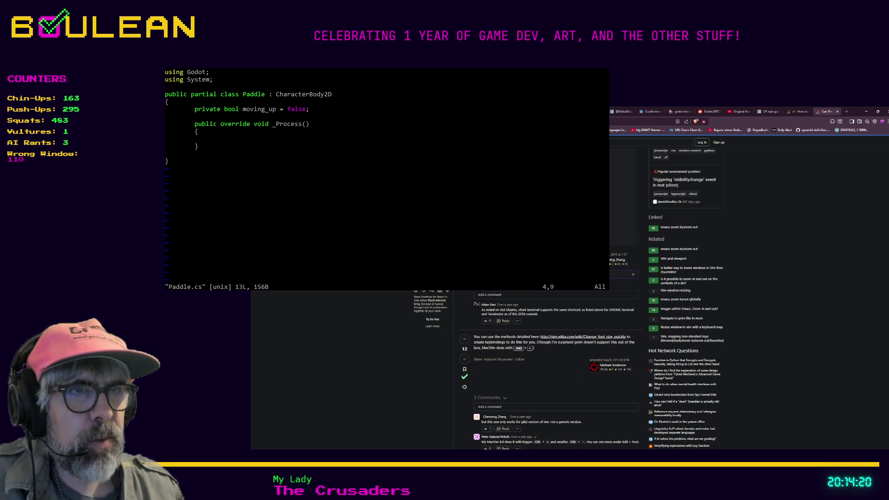
{"action": "scroll", "coordinate": [592, 299], "scroll_direction": "down", "scroll_amount": 2}
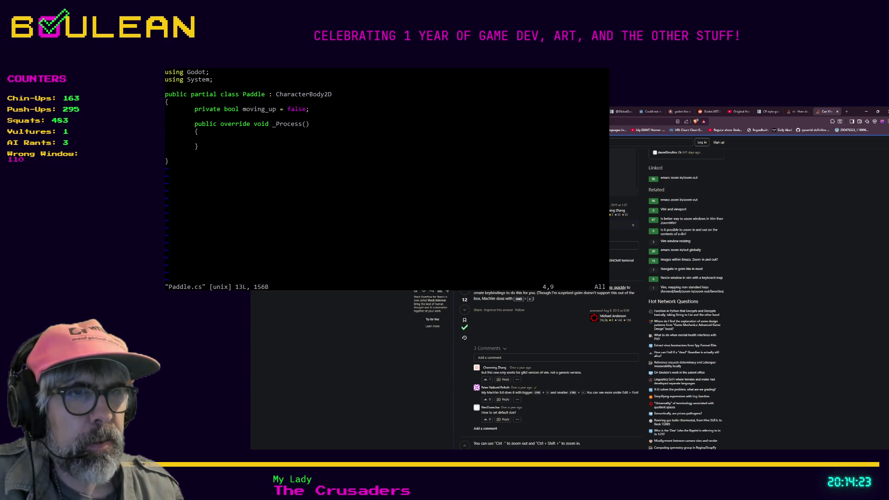
{"action": "scroll", "coordinate": [592, 299], "scroll_direction": "down", "scroll_amount": 2}
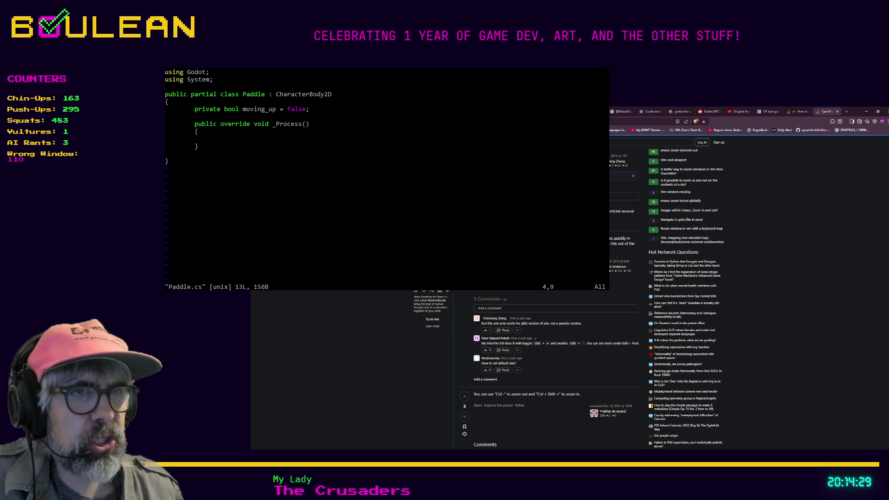
{"action": "left_click", "coordinate": [866, 111]}
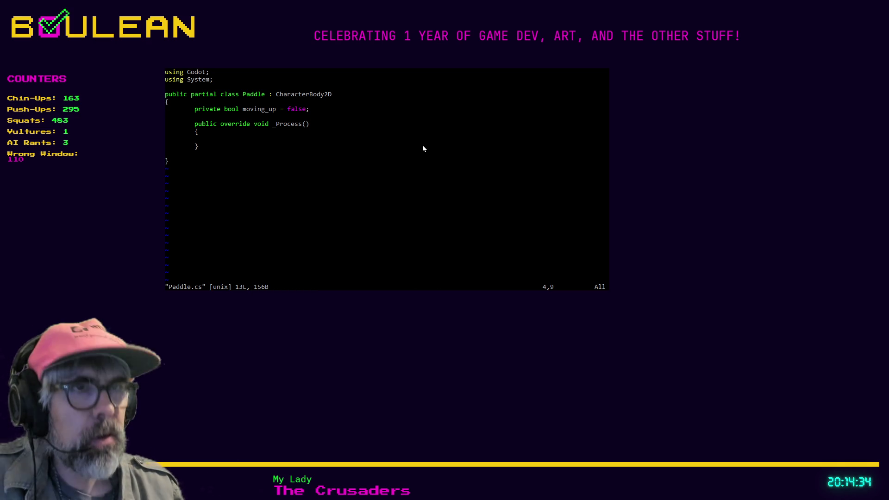
- Move the cursor down past the moving_up field into the empty _Process body
{"action": "key", "text": "j"}
{"action": "key", "text": "j"}
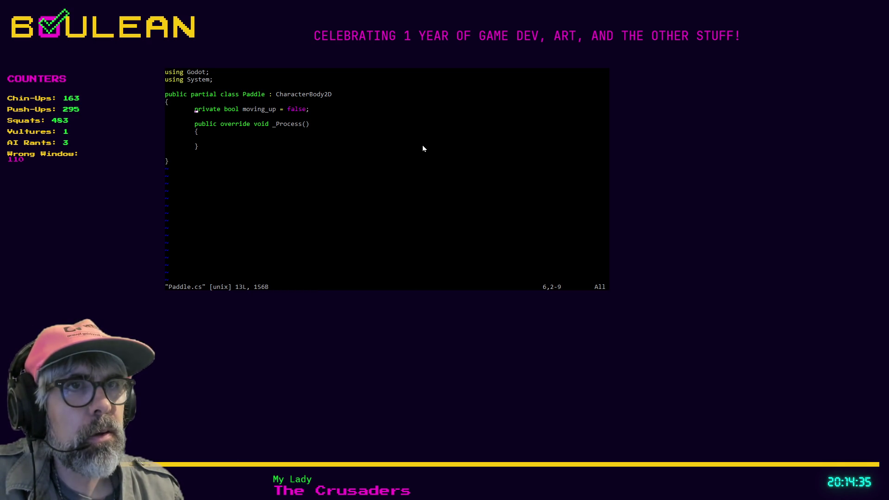
{"action": "key", "text": "j"}
{"action": "key", "text": "j"}
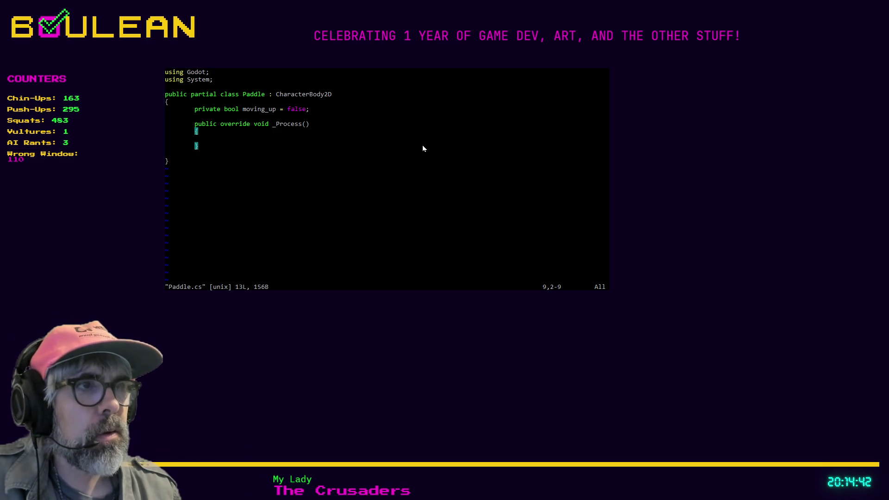
{"action": "key", "text": "j"}
{"action": "key", "text": "j"}
{"action": "key", "text": "j"}
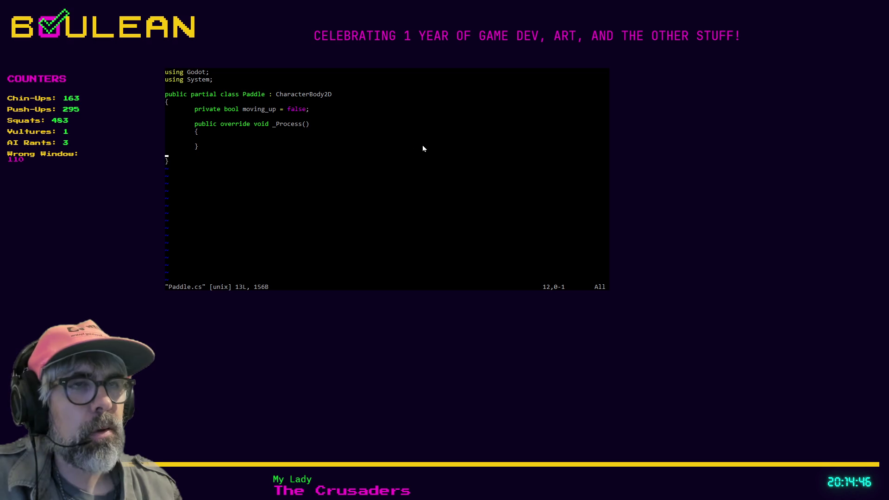
- Enlarge the terminal font with Ctrl+= repeatedly until the code fills the screen
{"action": "key", "text": "j"}
{"action": "key", "text": "ctrl+equal"}
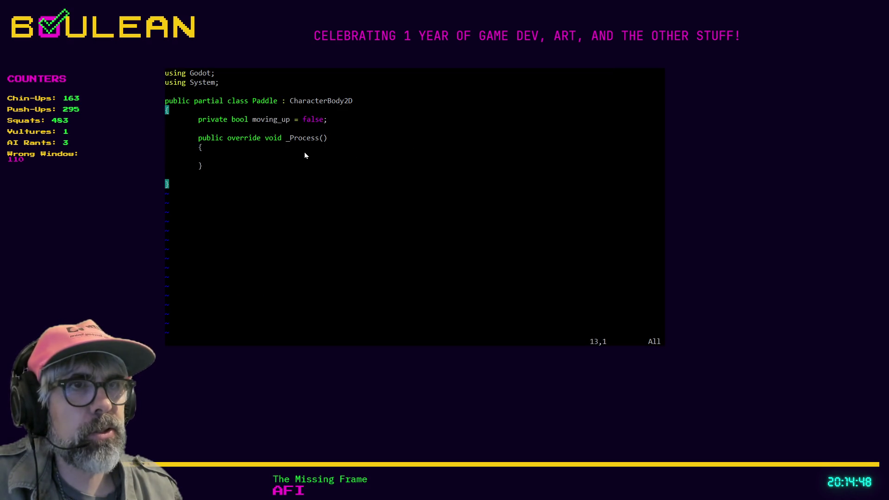
{"action": "key", "text": "ctrl+equal"}
{"action": "key", "text": "ctrl+equal"}
{"action": "key", "text": "ctrl+equal"}
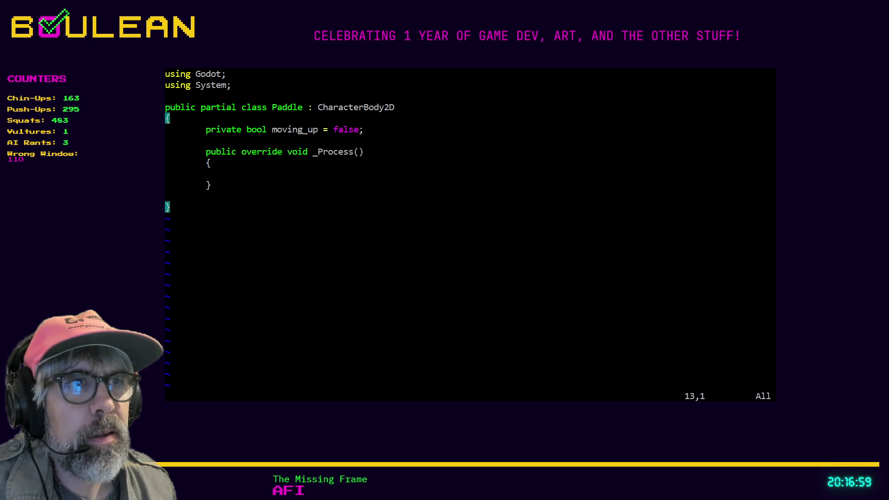
{"action": "key", "text": "ctrl+plus"}
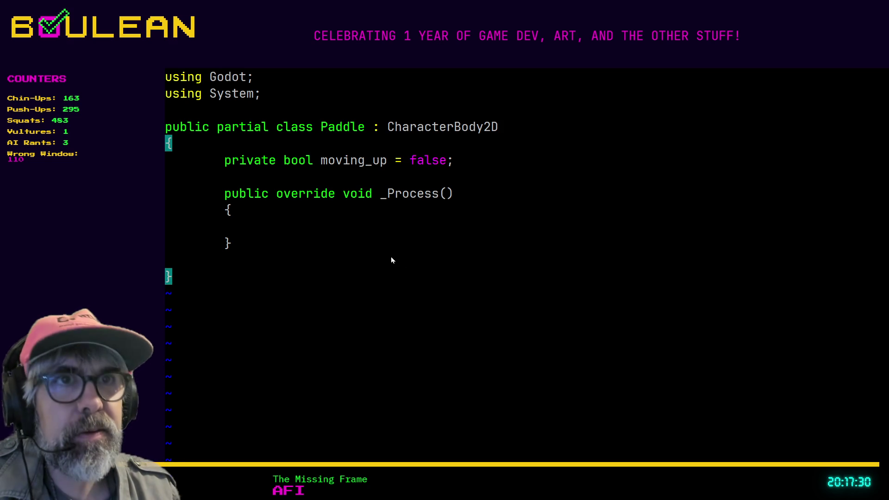
{"action": "key", "text": "k"}
{"action": "key", "text": "k"}
{"action": "key", "text": "k"}
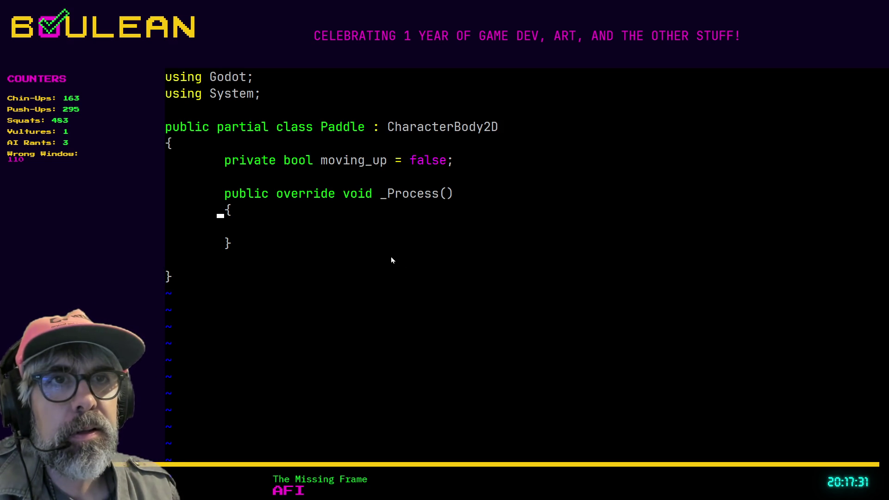
{"action": "key", "text": "k"}
{"action": "key", "text": "k"}
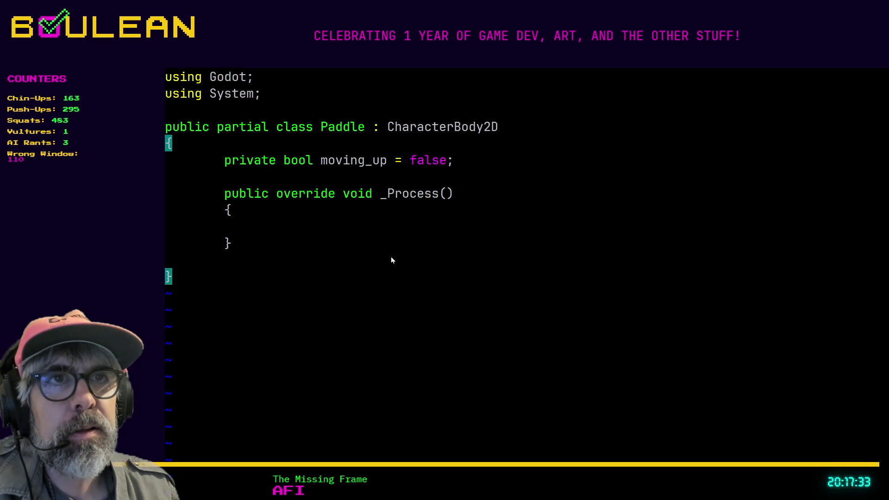
{"action": "key", "text": "j"}
{"action": "key", "text": "j"}
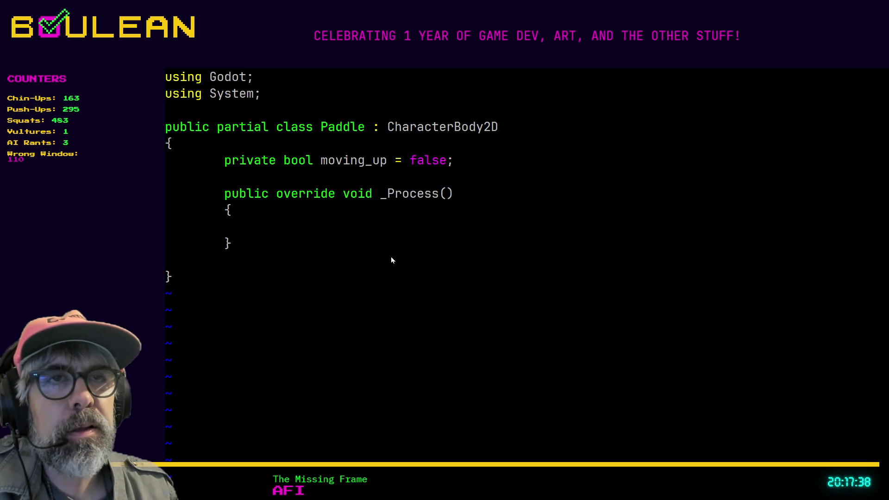
{"action": "key", "text": "k"}
{"action": "key", "text": "l"}
{"action": "key", "text": "l"}
{"action": "key", "text": "l"}
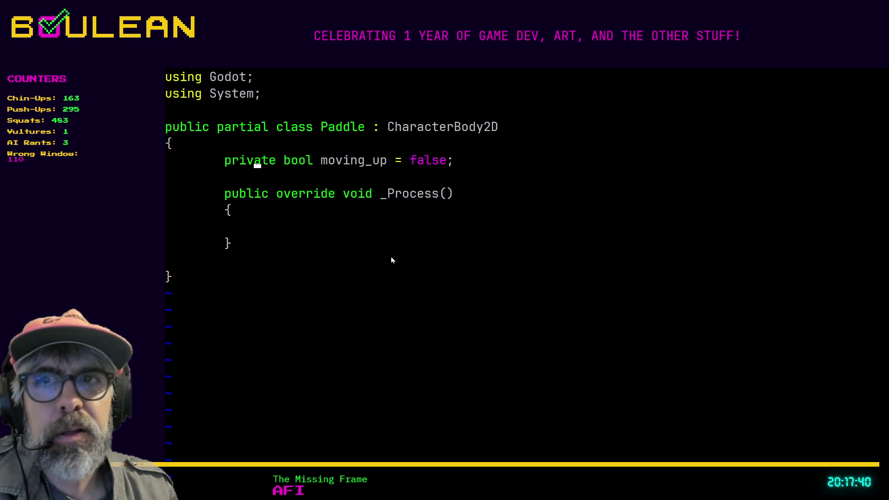
{"action": "key", "text": "l"}
{"action": "key", "text": "l"}
{"action": "key", "text": "l"}
{"action": "key", "text": "shift+g"}
{"action": "key", "text": "ctrl+o"}
{"action": "key", "text": "h"}
{"action": "key", "text": "h"}
{"action": "key", "text": "h"}
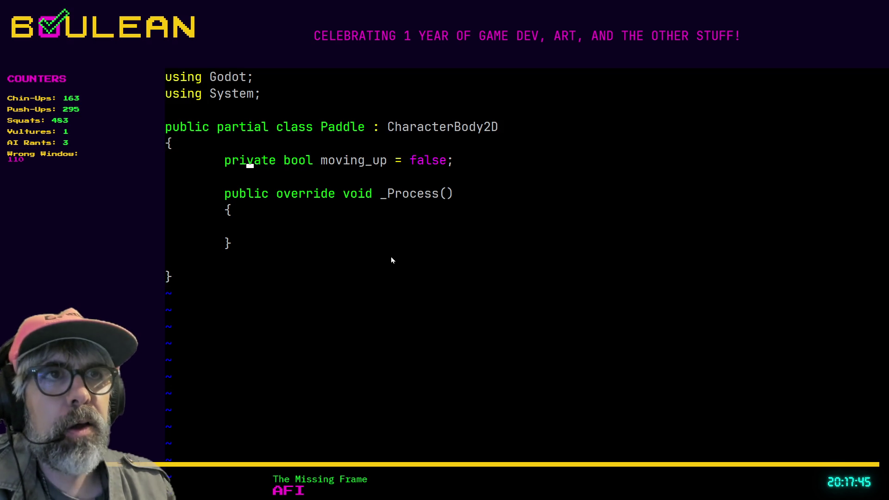
{"action": "key", "text": "h"}
{"action": "key", "text": "h"}
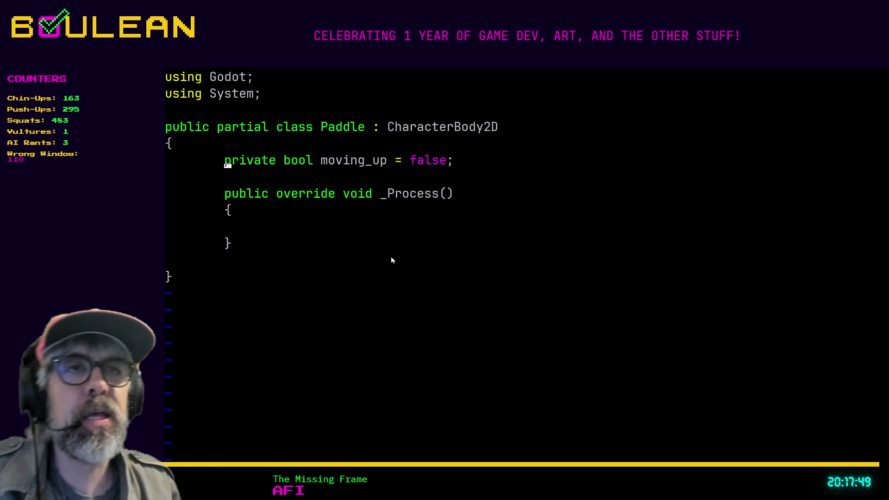
{"action": "key", "text": "l"}
{"action": "key", "text": "l"}
{"action": "key", "text": "l"}
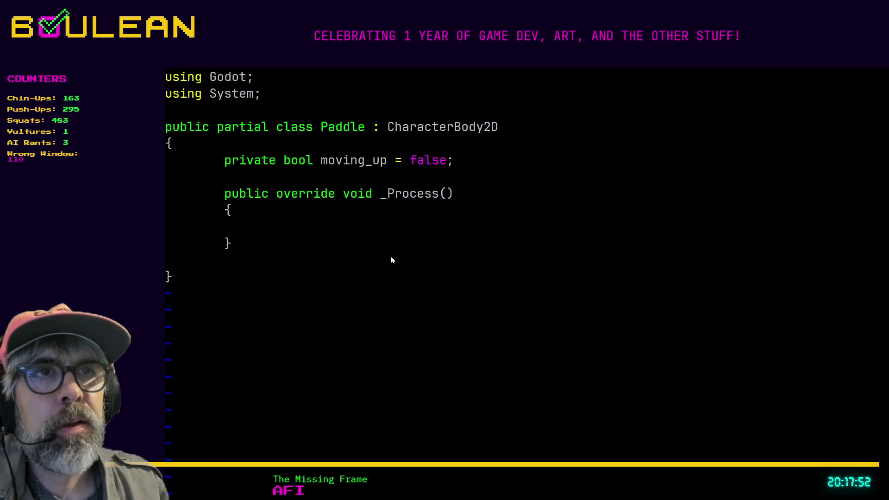
{"action": "key", "text": "l"}
{"action": "key", "text": "l"}
{"action": "key", "text": "l"}
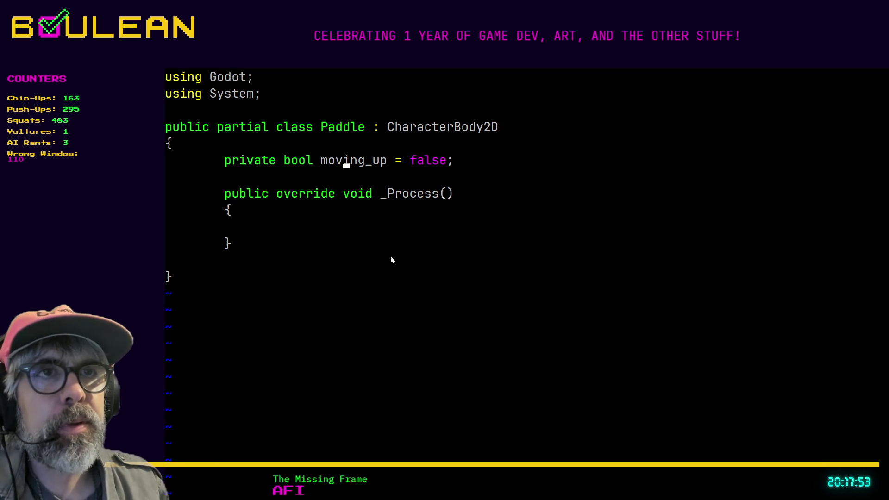
{"action": "key", "text": "j"}
{"action": "key", "text": "j"}
{"action": "key", "text": "k"}
{"action": "key", "text": "k"}
{"action": "key", "text": "h"}
{"action": "key", "text": "h"}
{"action": "key", "text": "h"}
{"action": "type", "text": "xiw"}
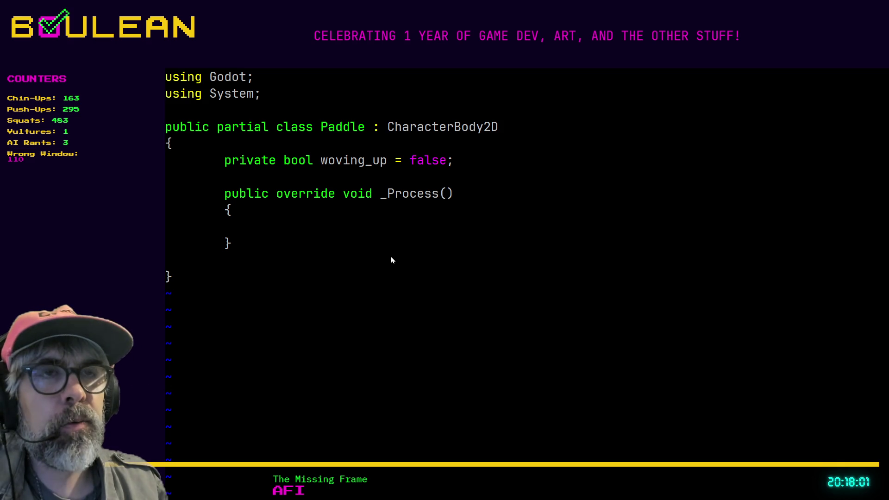
{"action": "key", "text": "Escape"}
{"action": "type", "text": "xis"}
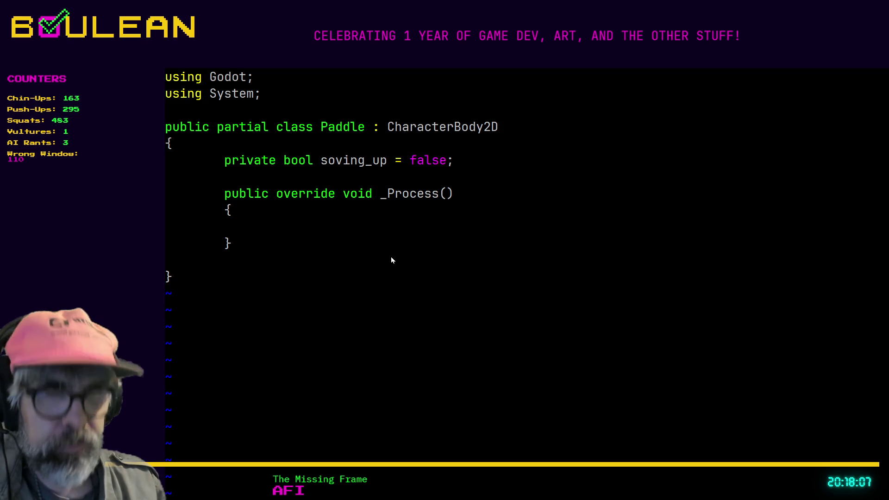
{"action": "key", "text": "d"}
{"action": "key", "text": "d"}
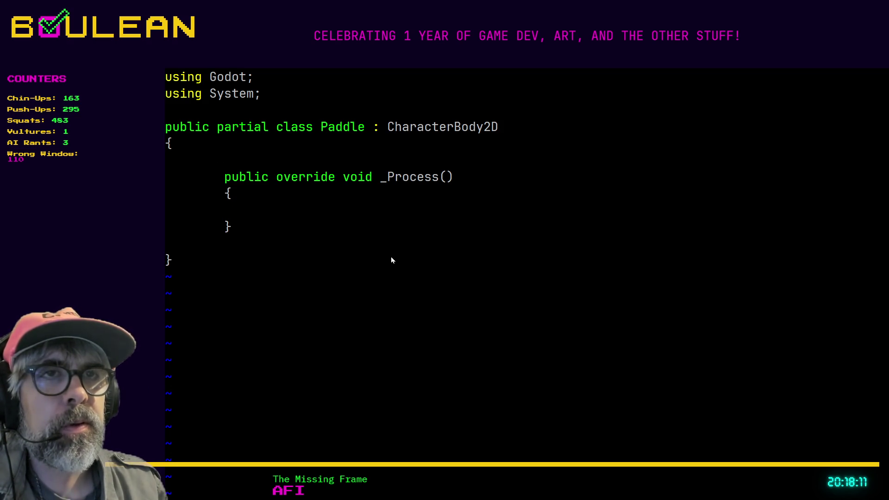
{"action": "key", "text": "u"}
{"action": "key", "text": "l"}
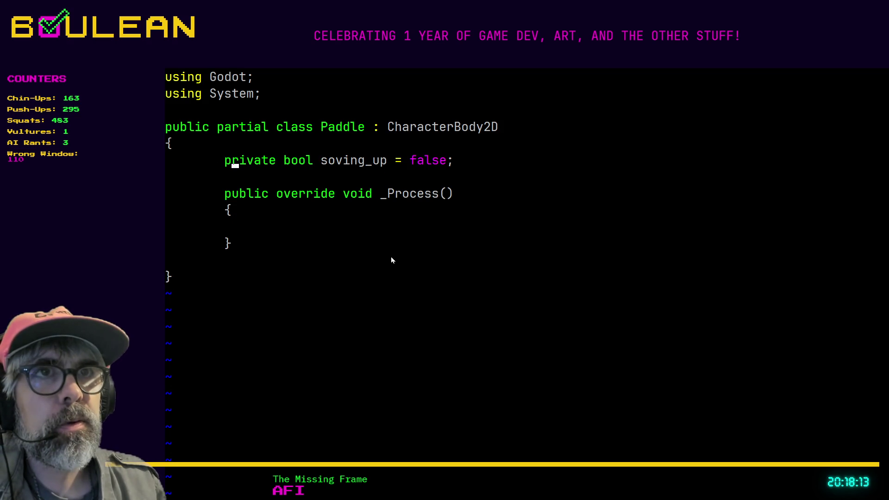
{"action": "key", "text": "w"}
{"action": "key", "text": "w"}
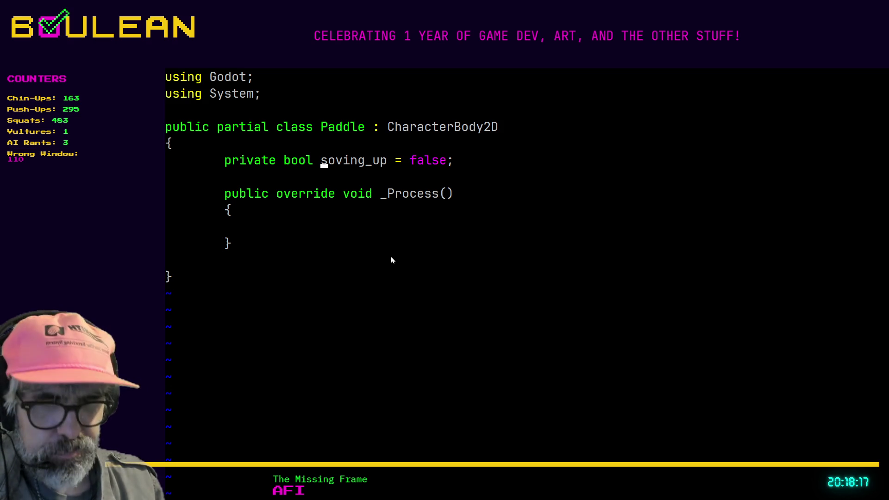
- Delete the soving_up name, its false value and the bool type from the field line
{"action": "key", "text": "v"}
{"action": "key", "text": "e"}
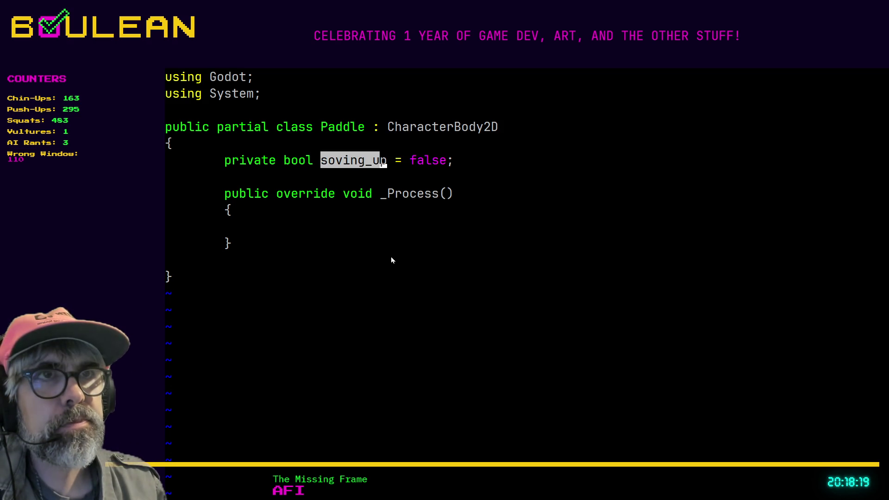
{"action": "key", "text": "e"}
{"action": "key", "text": "e"}
{"action": "key", "text": "e"}
{"action": "key", "text": "d"}
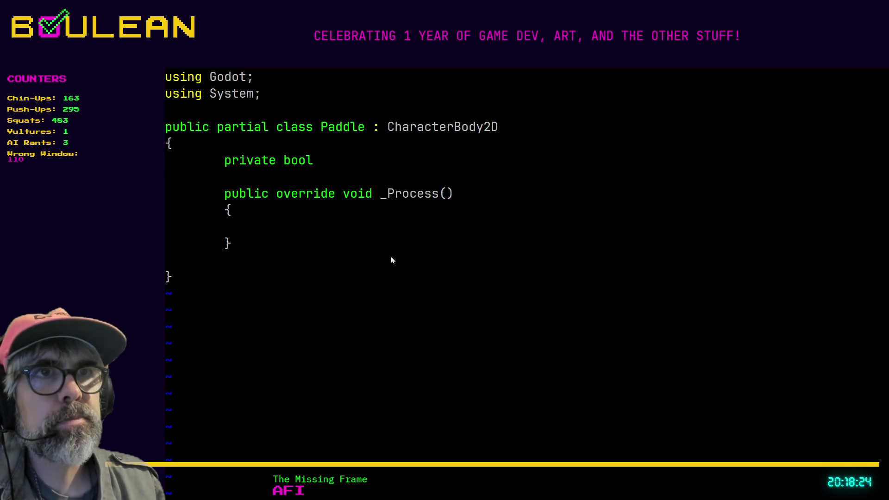
{"action": "key", "text": "j"}
{"action": "key", "text": "k"}
{"action": "key", "text": "j"}
{"action": "key", "text": "k"}
{"action": "key", "text": "h"}
{"action": "key", "text": "x"}
{"action": "key", "text": "x"}
{"action": "key", "text": "x"}
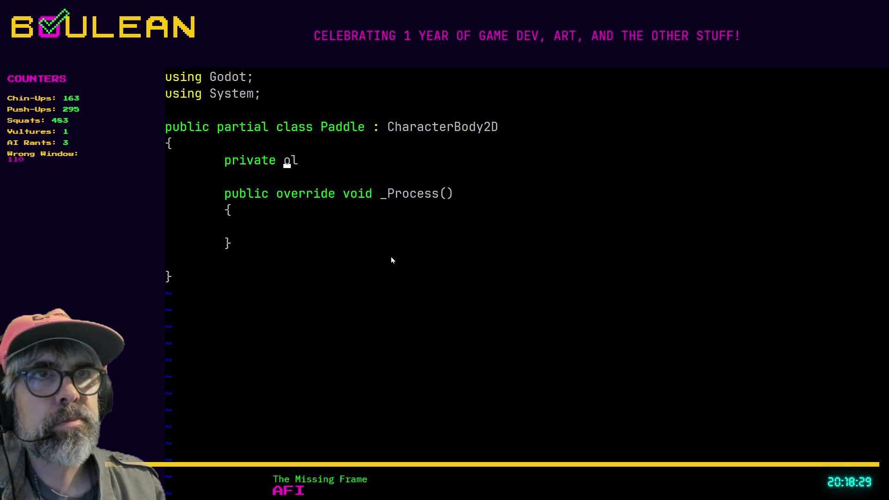
- After private, try typing enum, remove it, and type int state = 0 instead
{"action": "key", "text": "j"}
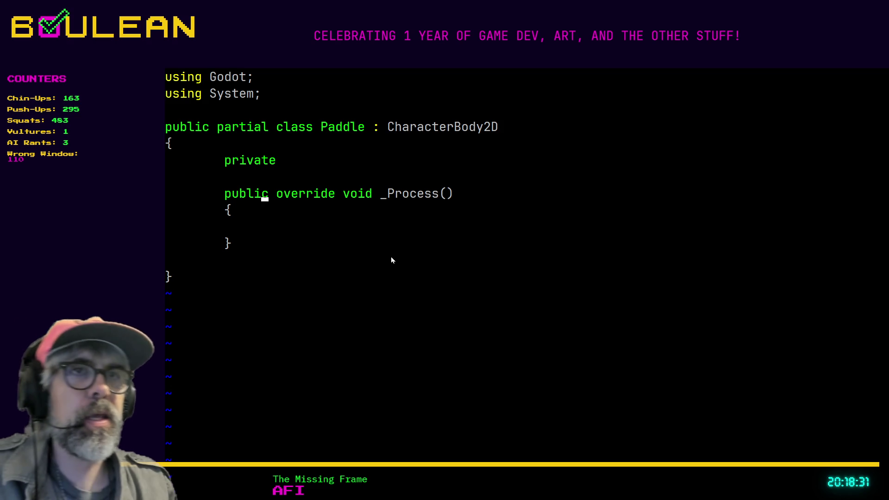
{"action": "key", "text": "j"}
{"action": "key", "text": "k"}
{"action": "key", "text": "k"}
{"action": "key", "text": "k"}
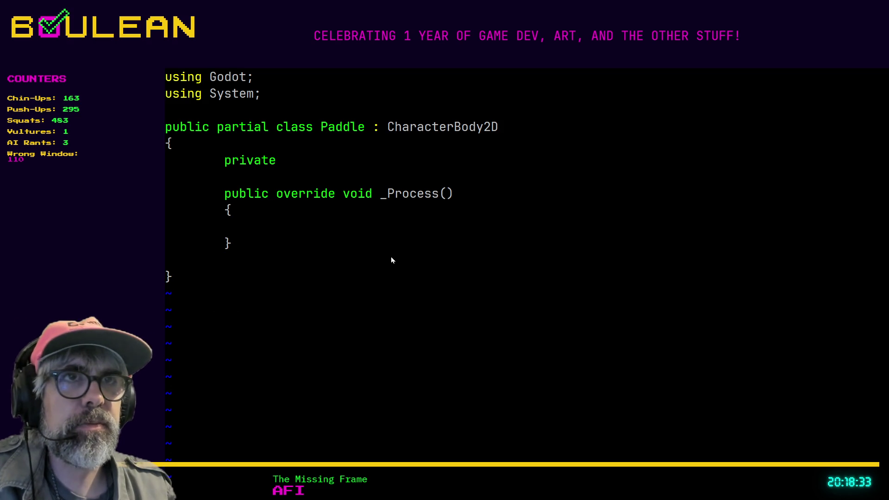
{"action": "key", "text": "l"}
{"action": "key", "text": "l"}
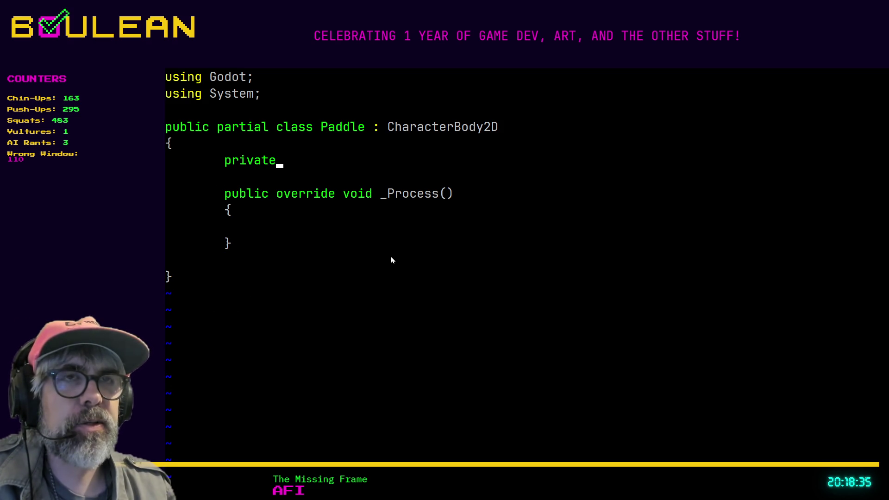
{"action": "type", "text": "eby"}
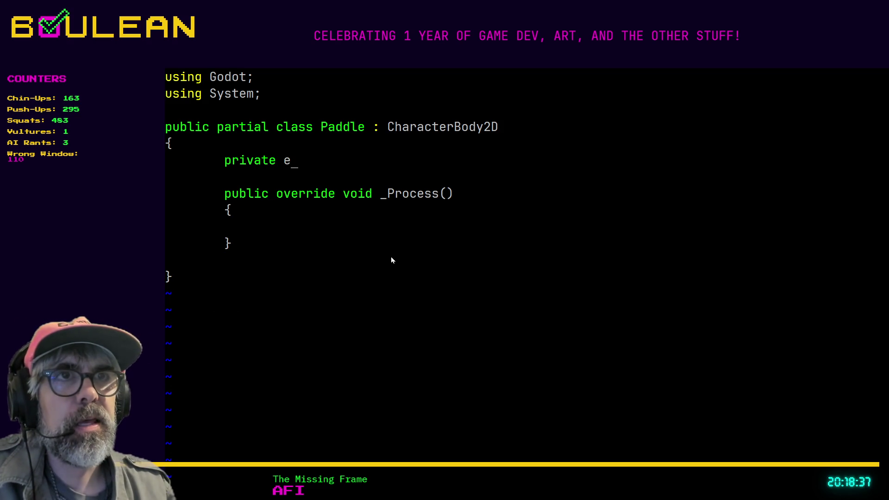
{"action": "key", "text": "BackSpace"}
{"action": "key", "text": "BackSpace"}
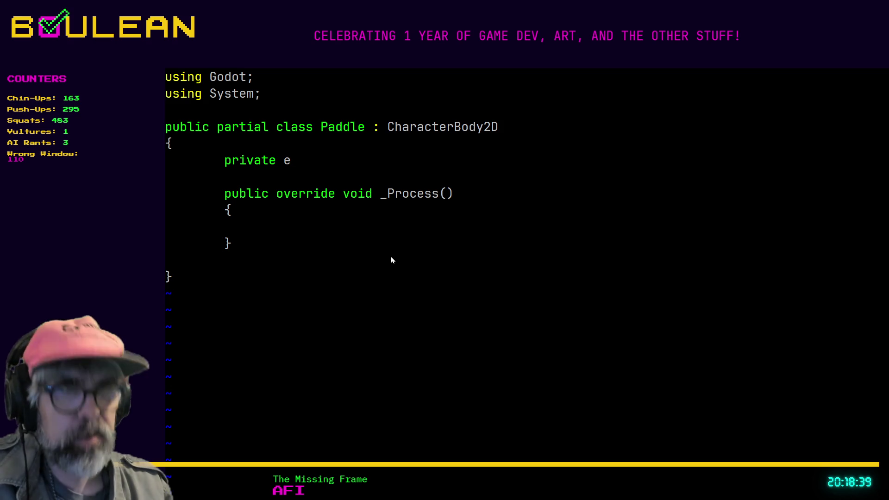
{"action": "type", "text": "num"}
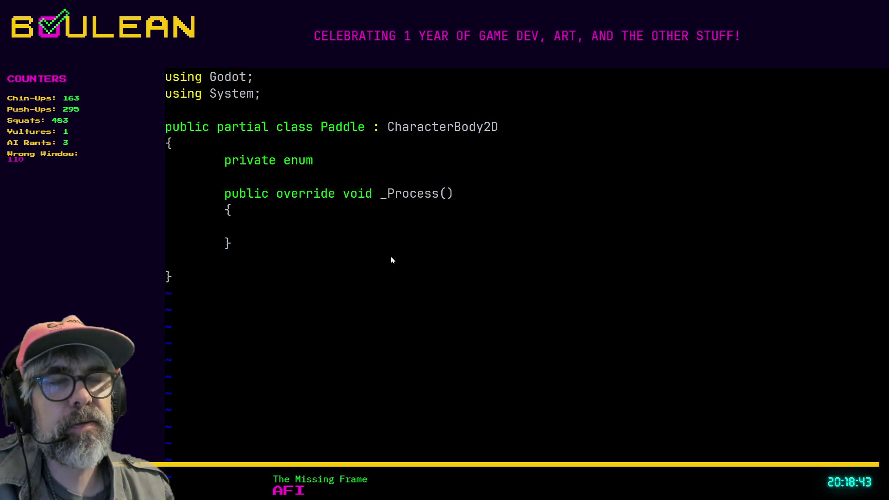
{"action": "key", "text": "BackSpace"}
{"action": "key", "text": "BackSpace"}
{"action": "key", "text": "BackSpace"}
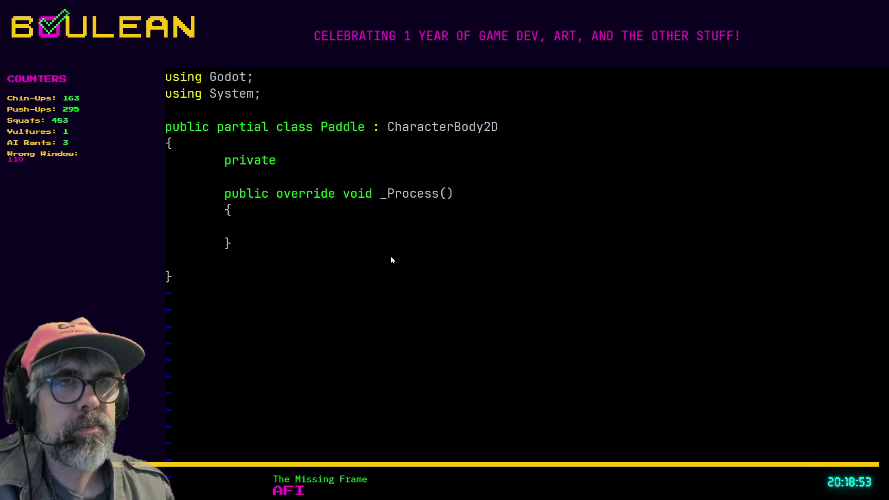
{"action": "type", "text": "int "}
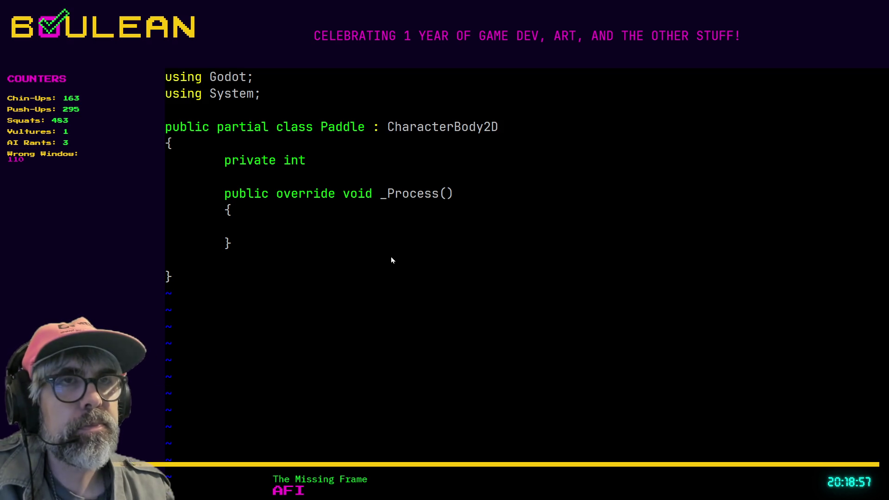
{"action": "type", "text": "s"}
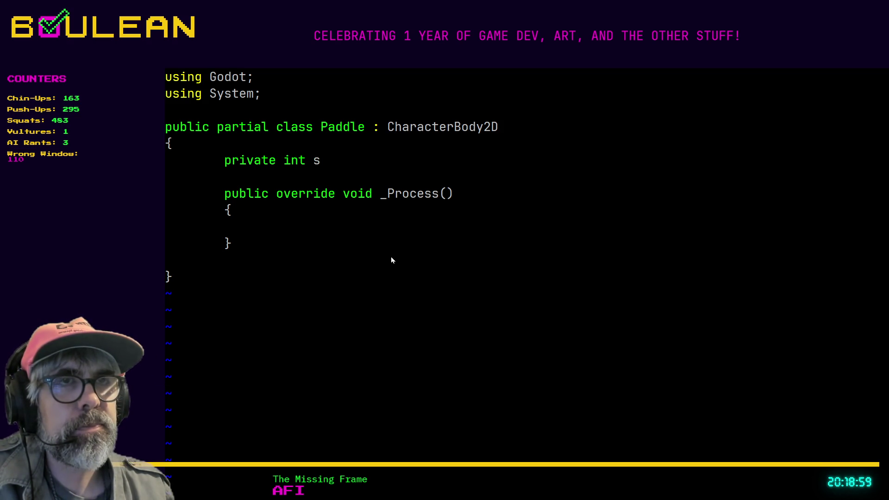
{"action": "type", "text": "tate ="}
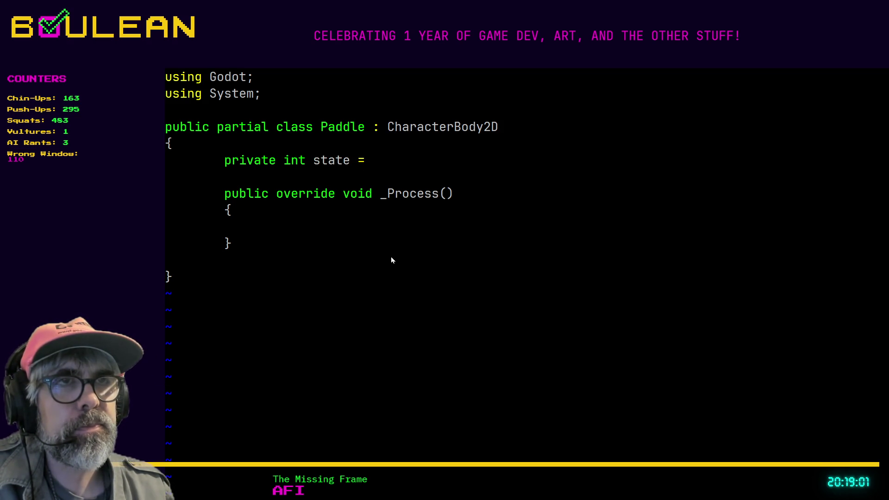
{"action": "type", "text": " 0"}
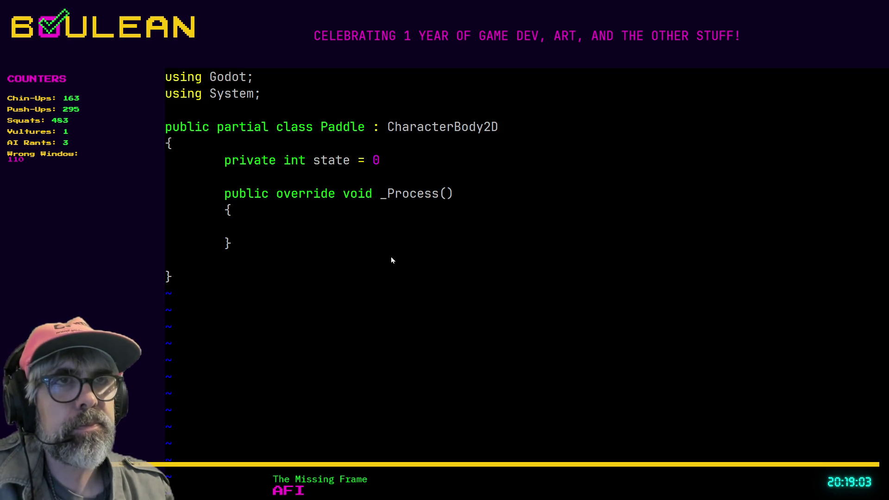
- Exit insert mode and add a 'private enum states =' line above the state field
{"action": "key", "text": "Escape"}
{"action": "key", "text": "j"}
{"action": "key", "text": "k"}
{"action": "key", "text": "h"}
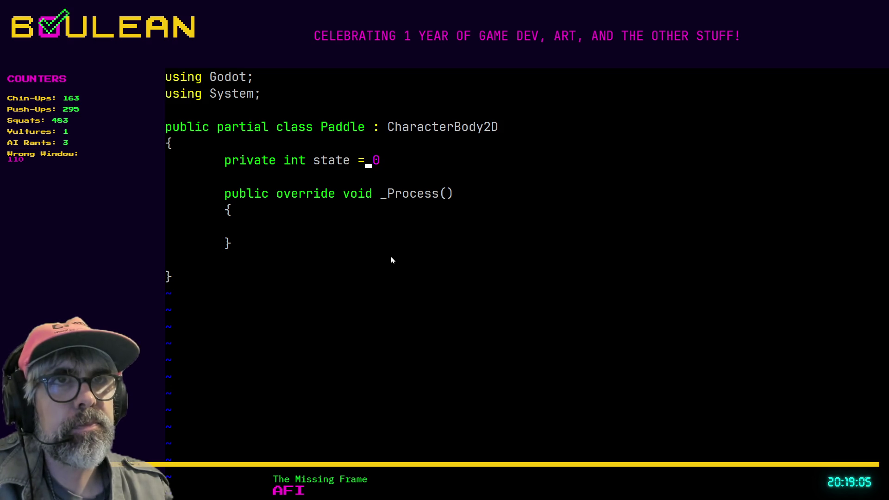
{"action": "key", "text": "shift+o"}
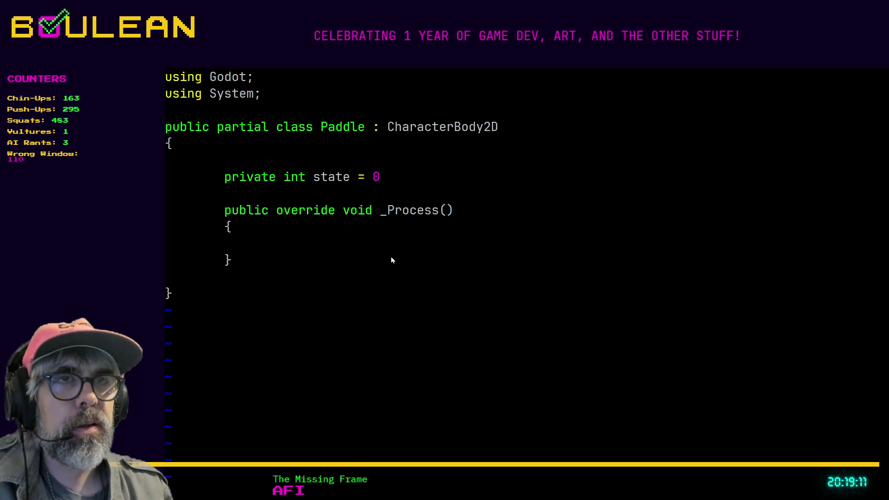
{"action": "type", "text": "private enum state"}
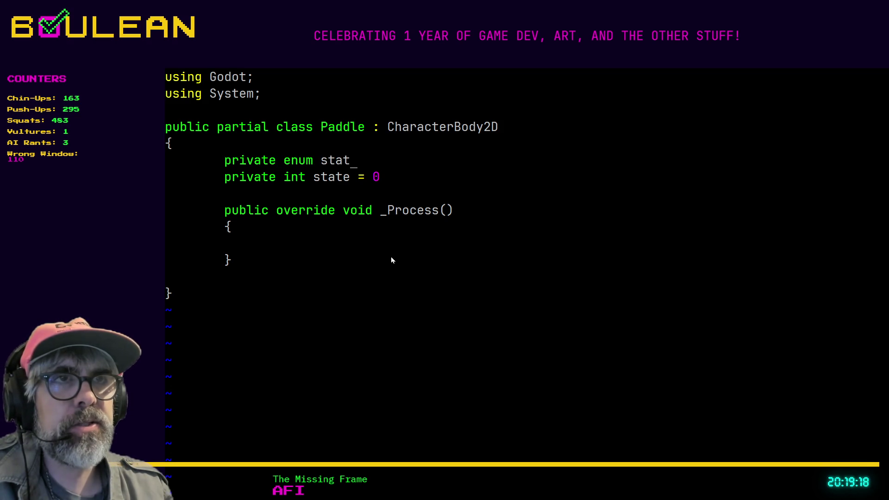
{"action": "type", "text": "s"}
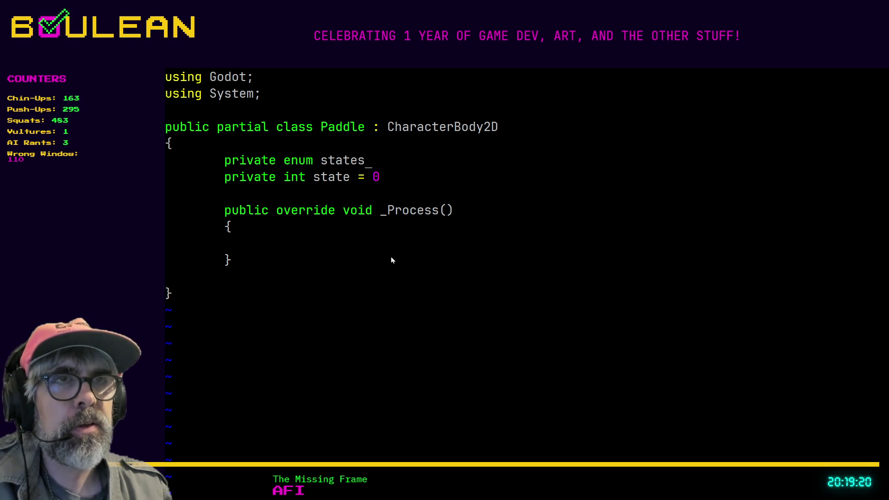
{"action": "type", "text": " ="}
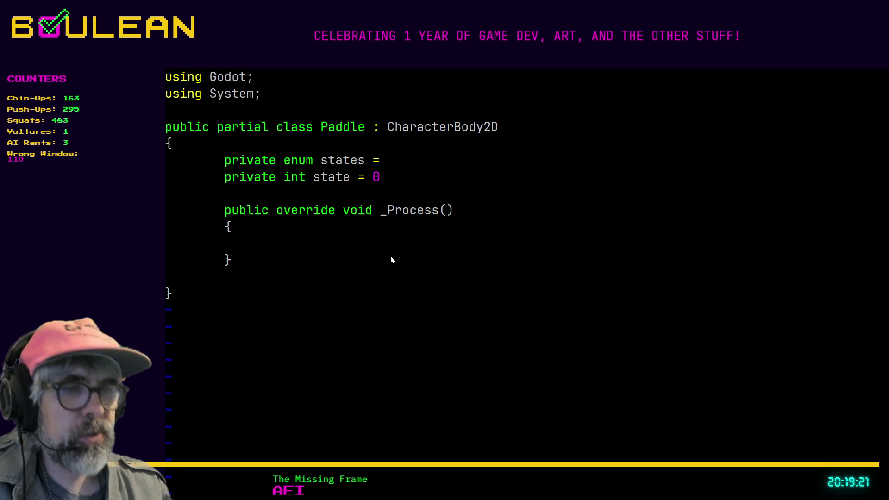